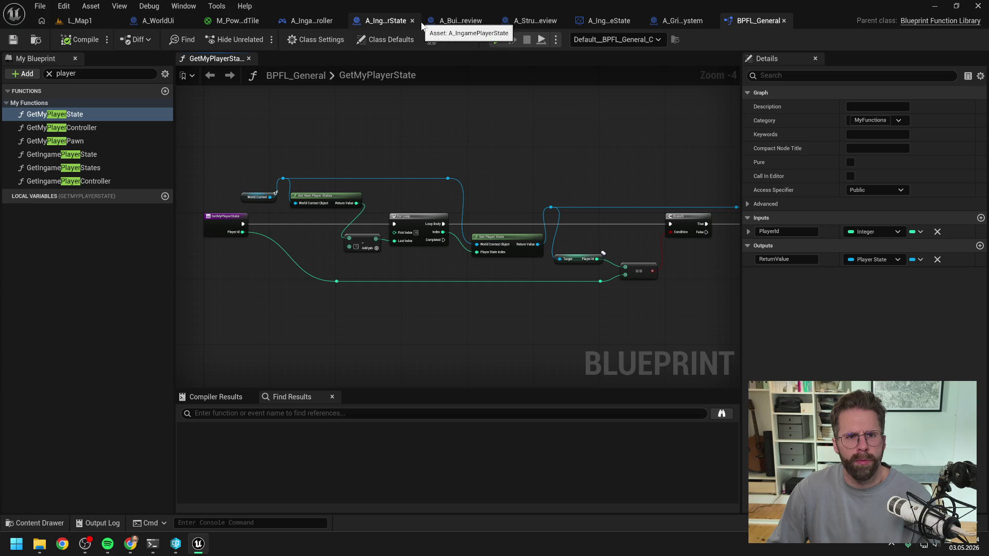
Show A_IngamePlayerController's GetPlayerId graph, zoomed out, returning the Player State's Player Id.
click(307, 20)
scroll(103, 371, down, 3)
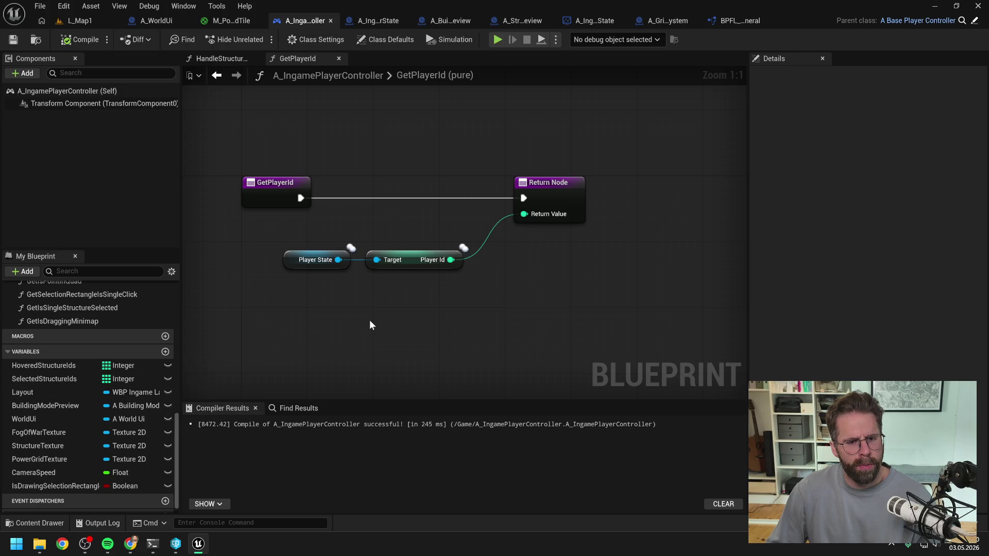
scroll(393, 320, down, 2)
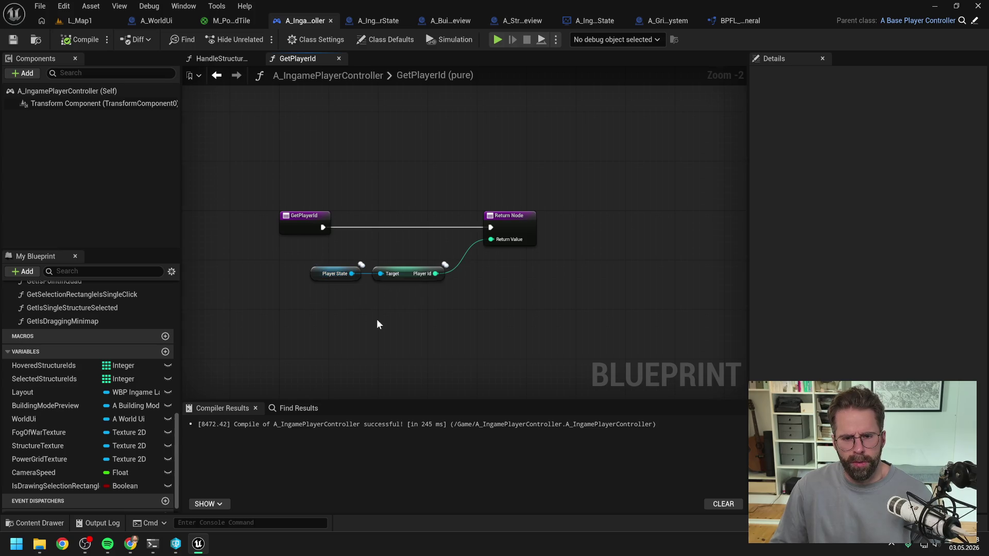
scroll(78, 335, up, 5)
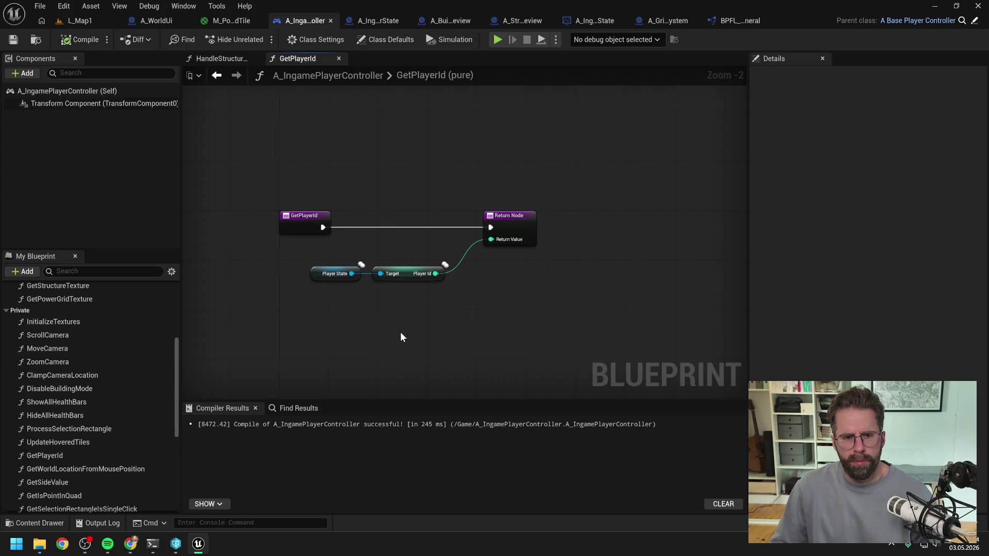
In BPFL_General, list every reference to the GetMyPlayerState function.
click(728, 22)
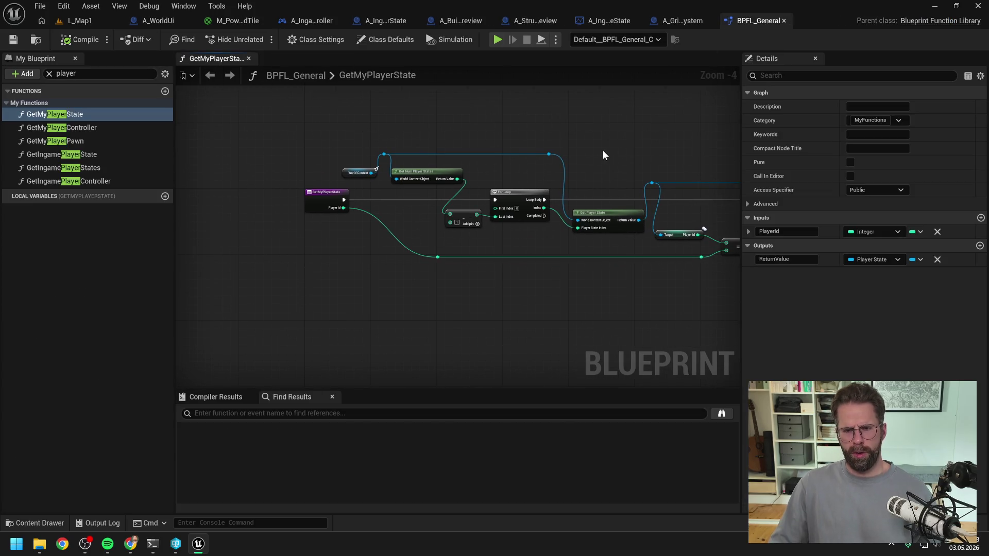
scroll(359, 225, up, 1)
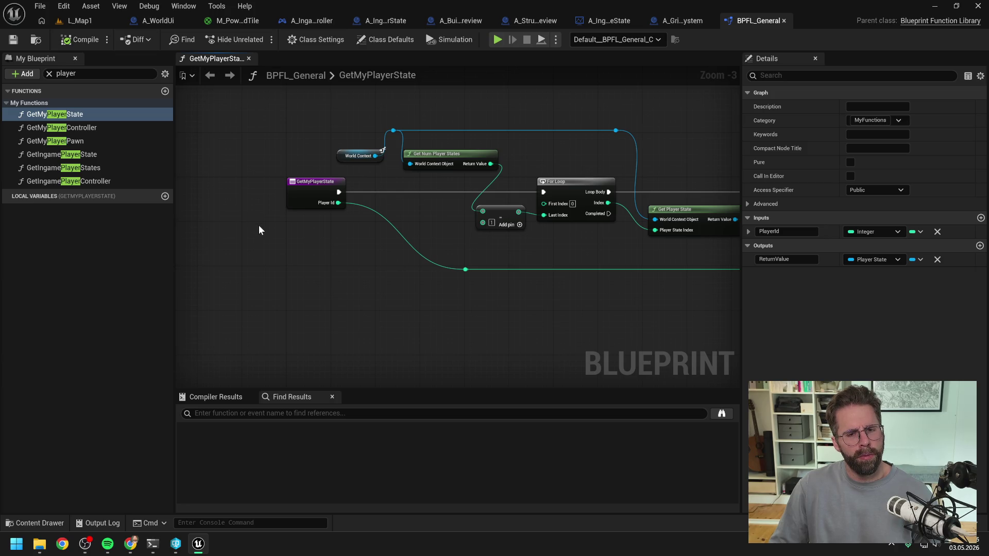
right_click(314, 195)
mouse_move(349, 310)
click(463, 314)
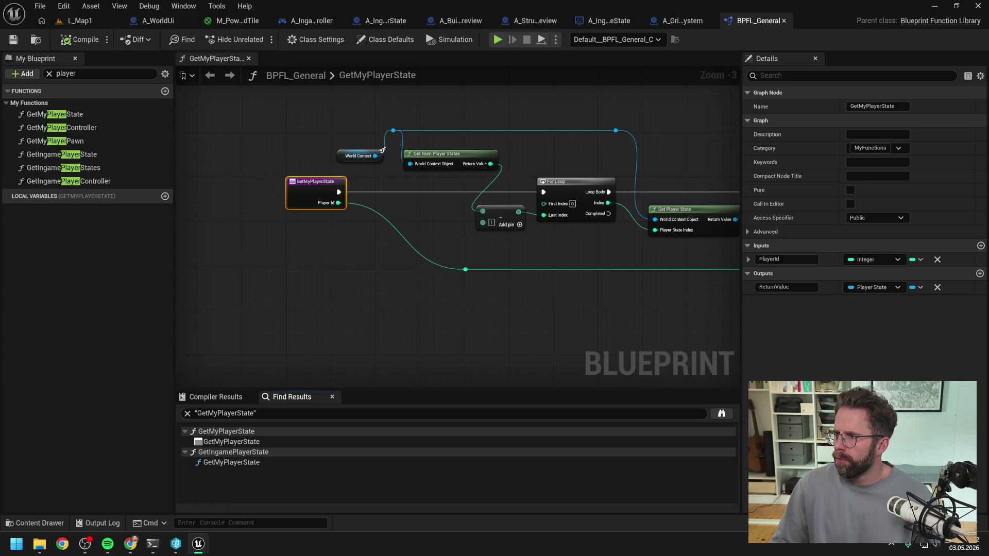
Find references to GetIngamePlayerState and jump to its call in A_StructurePreview's GetIsTilePowered.
double_click(231, 462)
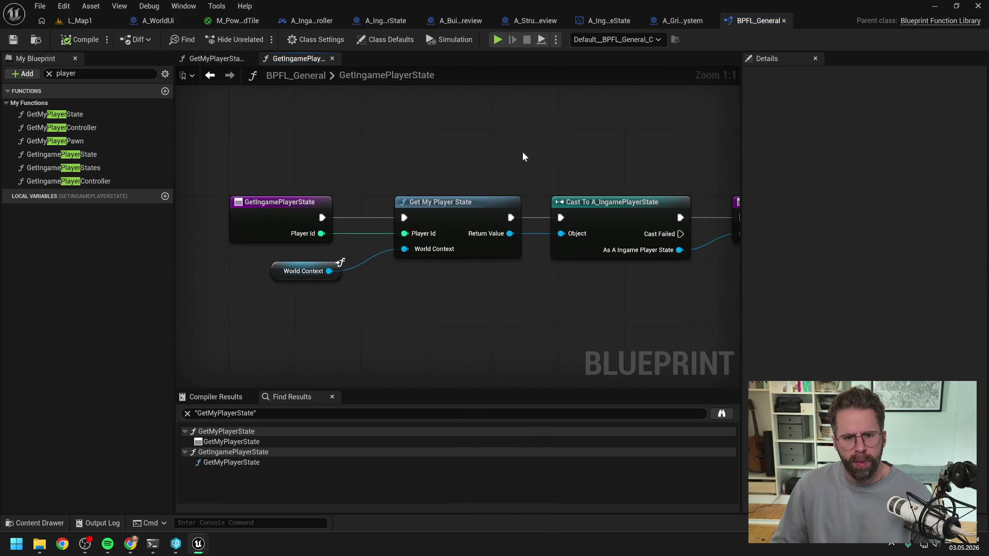
scroll(524, 152, down, 1)
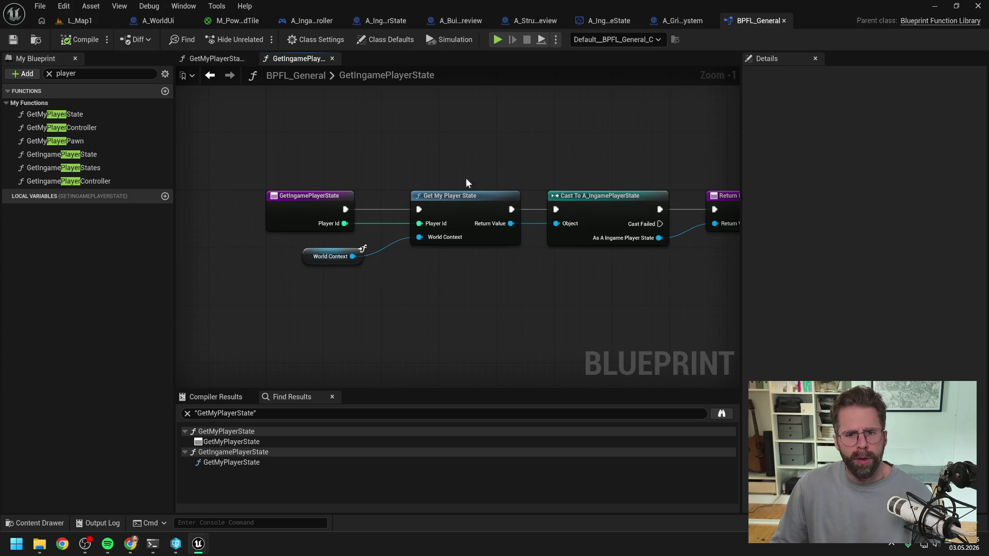
click(313, 206)
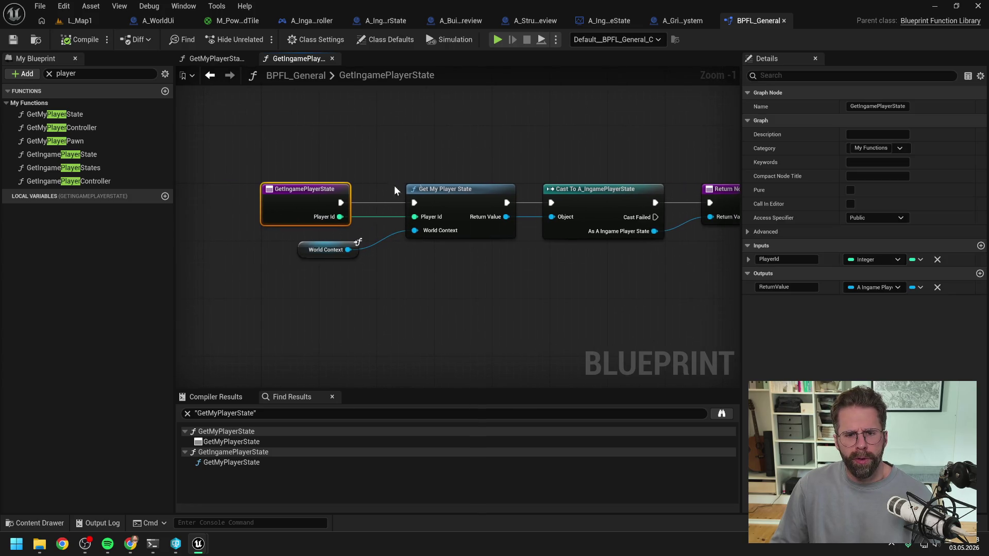
right_click(311, 203)
mouse_move(361, 317)
click(448, 323)
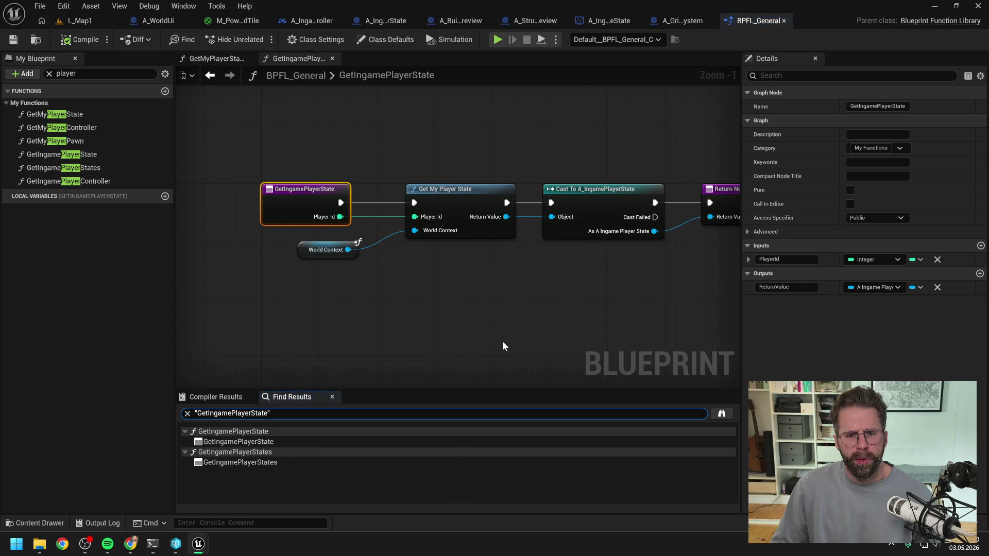
click(722, 413)
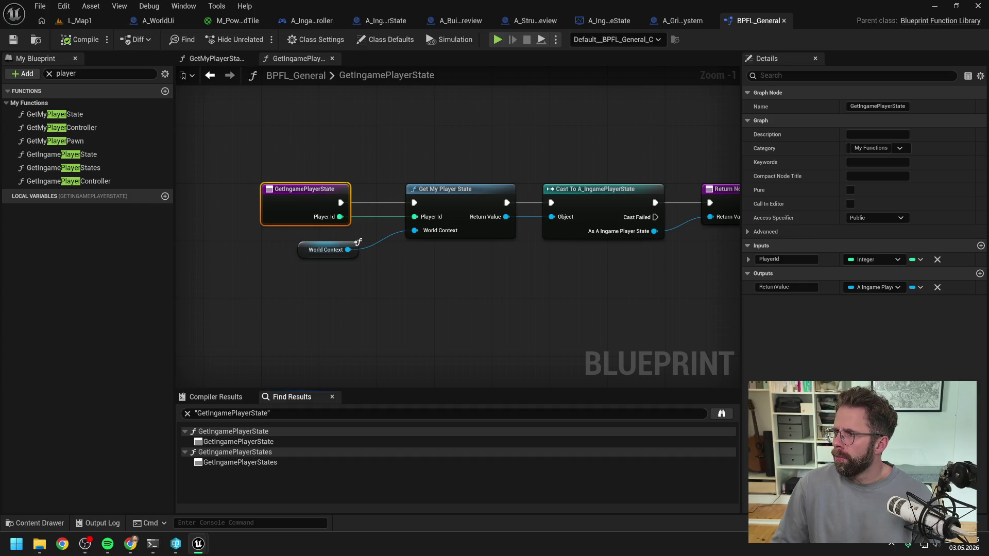
key(alt+Left)
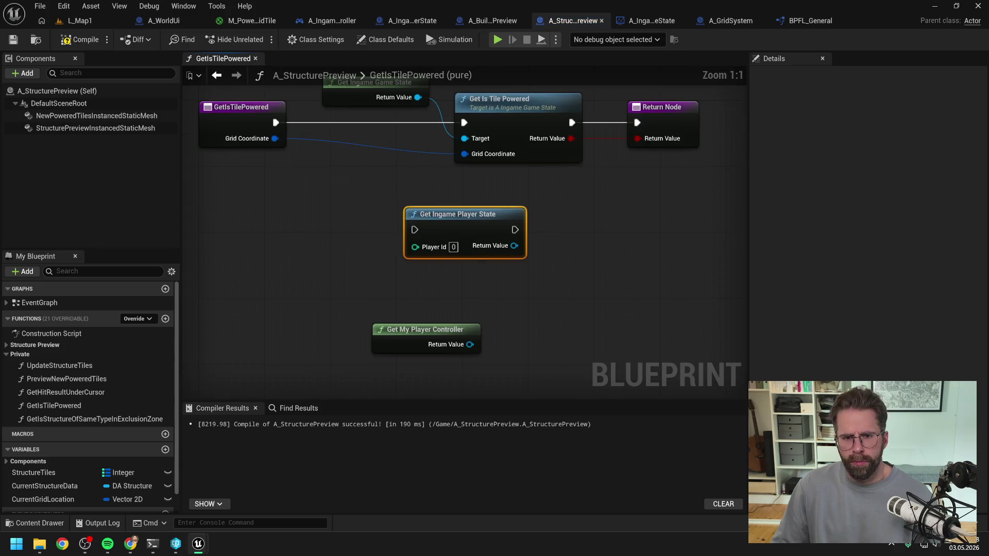
View the Get Ingame Player State call in the controller's HandleStructureBuilt, then jump to A_IngameGameMode's.
key(alt+Left)
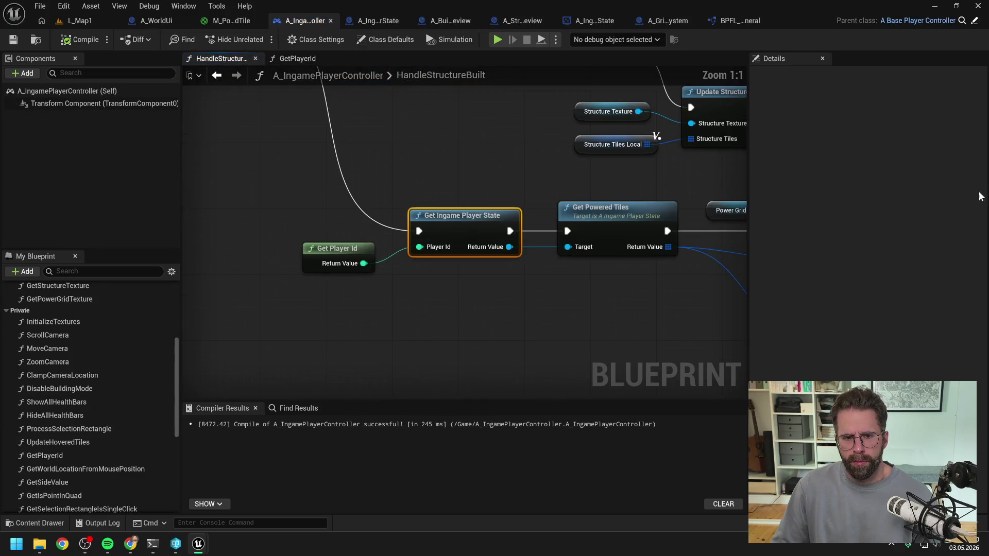
scroll(515, 169, down, 3)
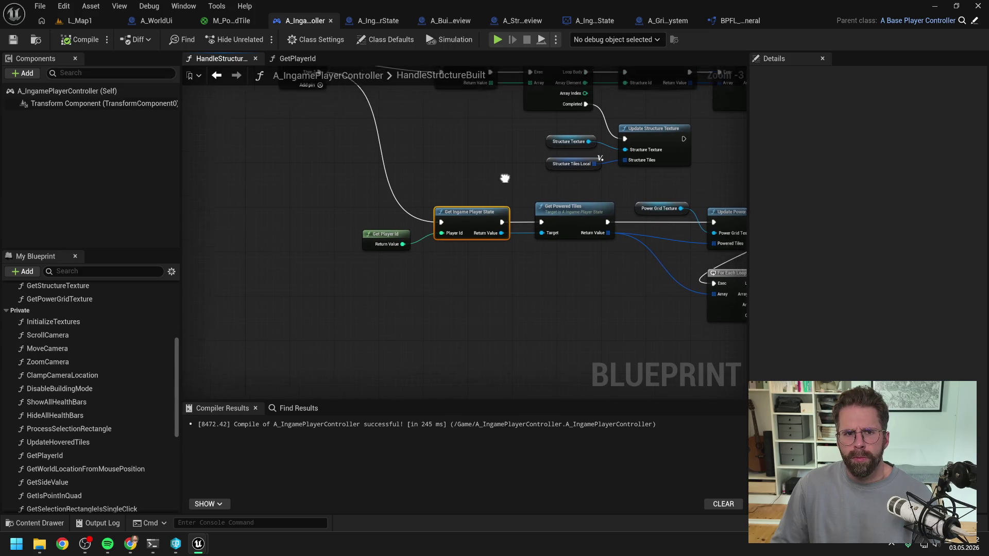
mouse_move(466, 172)
mouse_down()
mouse_move(363, 156)
mouse_move(416, 160)
mouse_up()
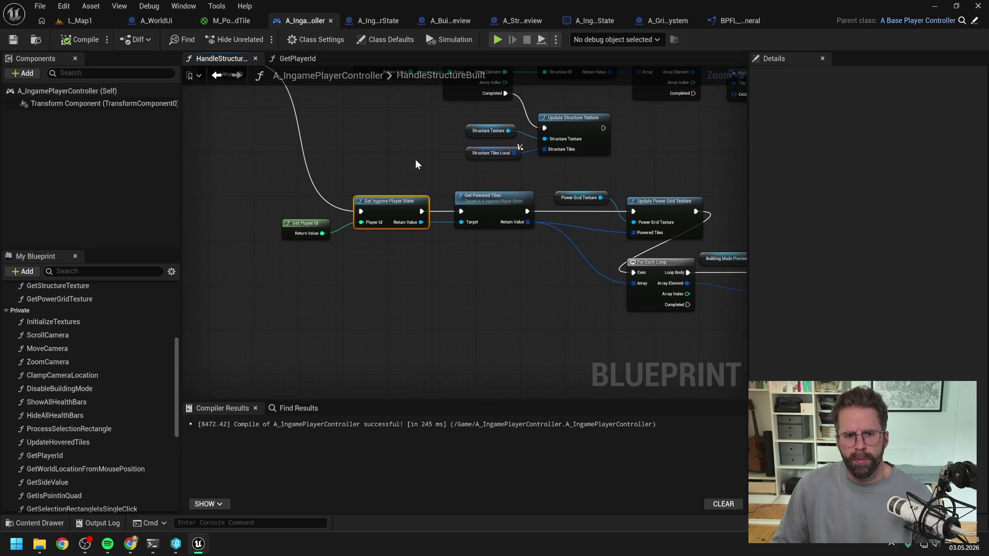
click(416, 163)
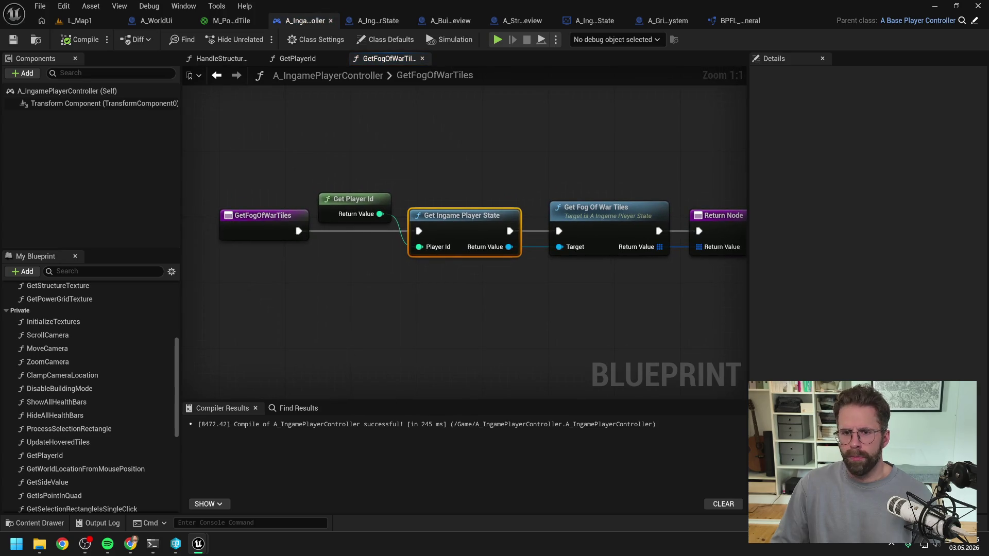
key(alt+Left)
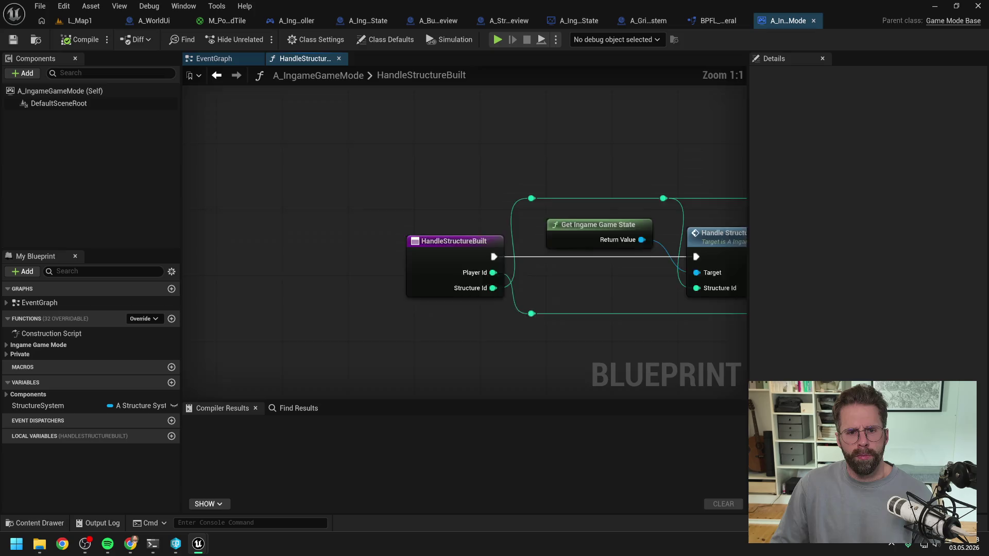
Review Get Ingame Player State calls in HandleMainHallCollapsing and HandleStructureBuilt, then return to BPFL_General.
scroll(559, 299, down, 4)
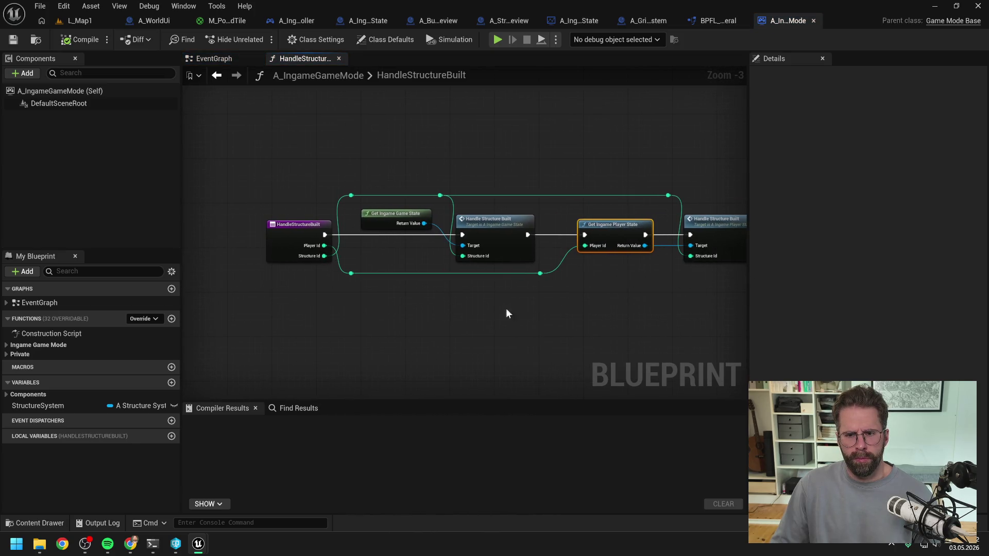
click(530, 310)
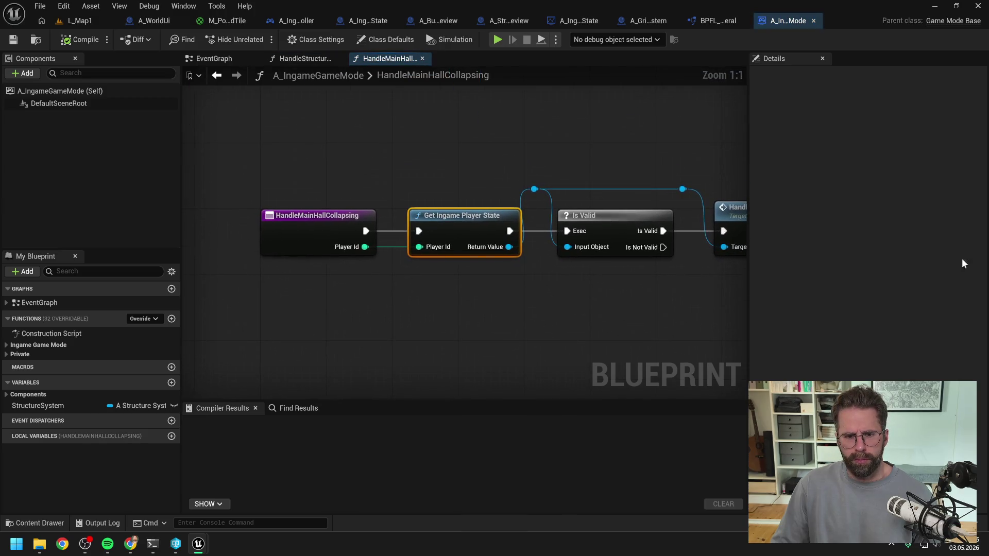
mouse_move(571, 302)
mouse_down()
mouse_move(402, 301)
mouse_move(508, 296)
mouse_up()
scroll(404, 301, down, 1)
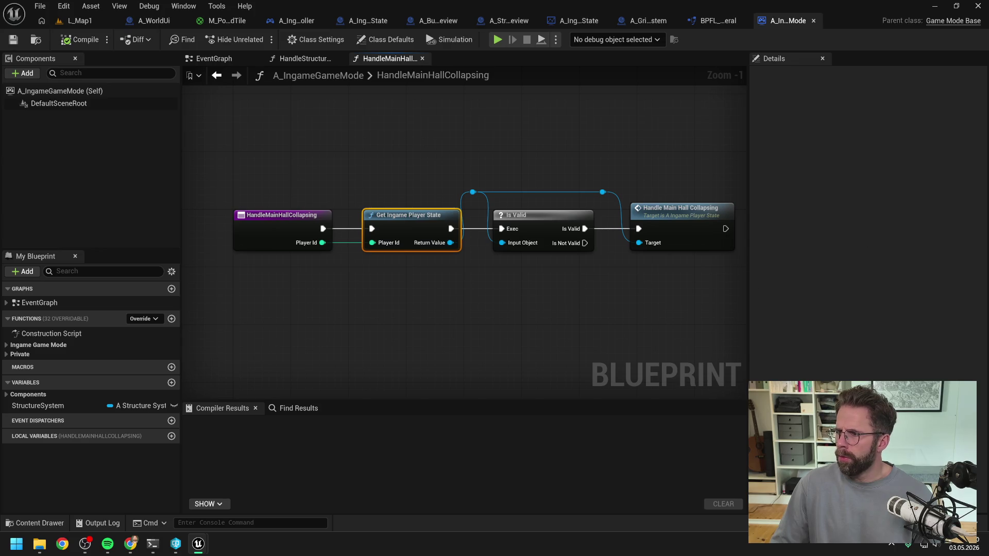
click(304, 58)
scroll(467, 298, down, 3)
mouse_move(468, 298)
mouse_down()
mouse_move(589, 293)
mouse_move(533, 273)
mouse_up()
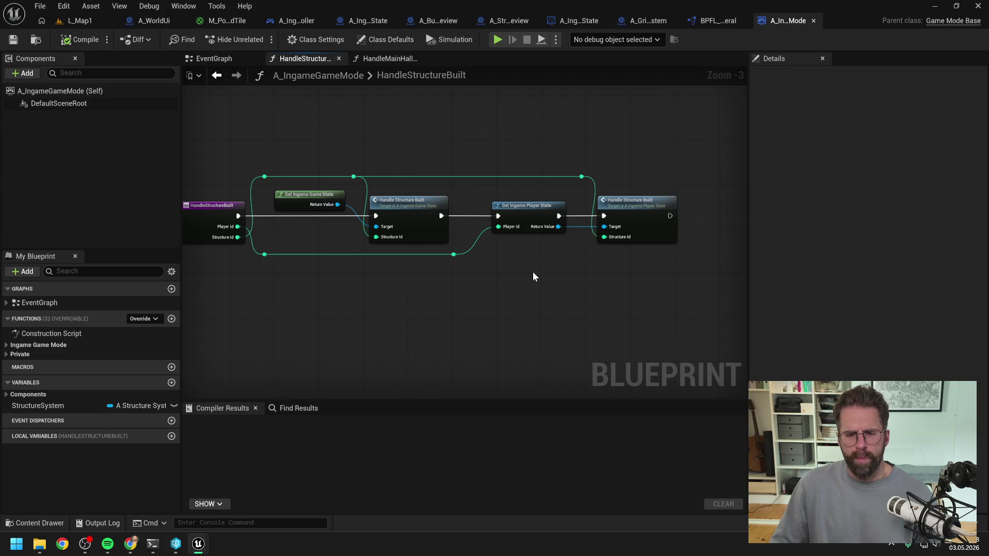
drag(526, 278, 558, 267)
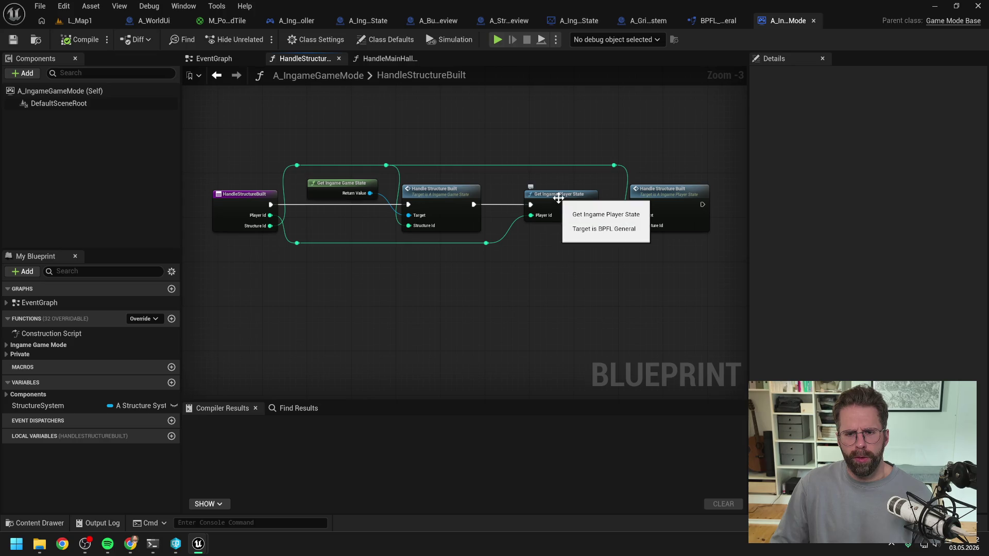
click(710, 20)
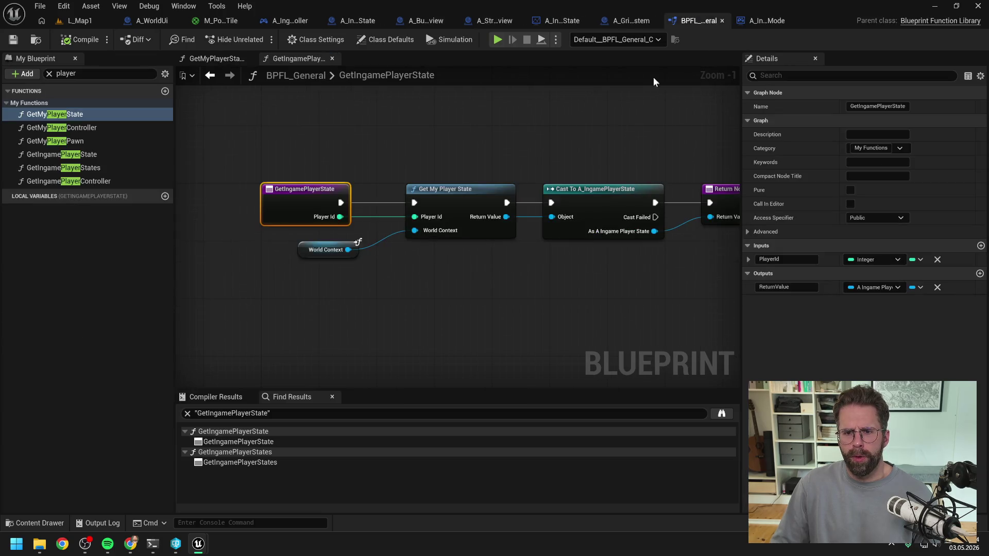
Clear the function filter and rename GetIngamePlayerState to GetSpecificIngamePlayerState.
click(456, 162)
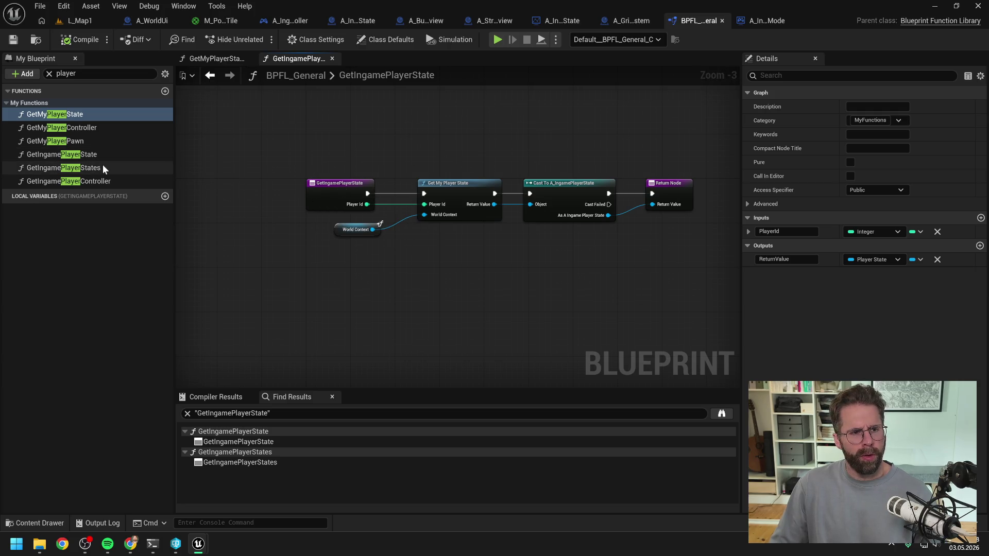
click(77, 74)
key(BackSpace)
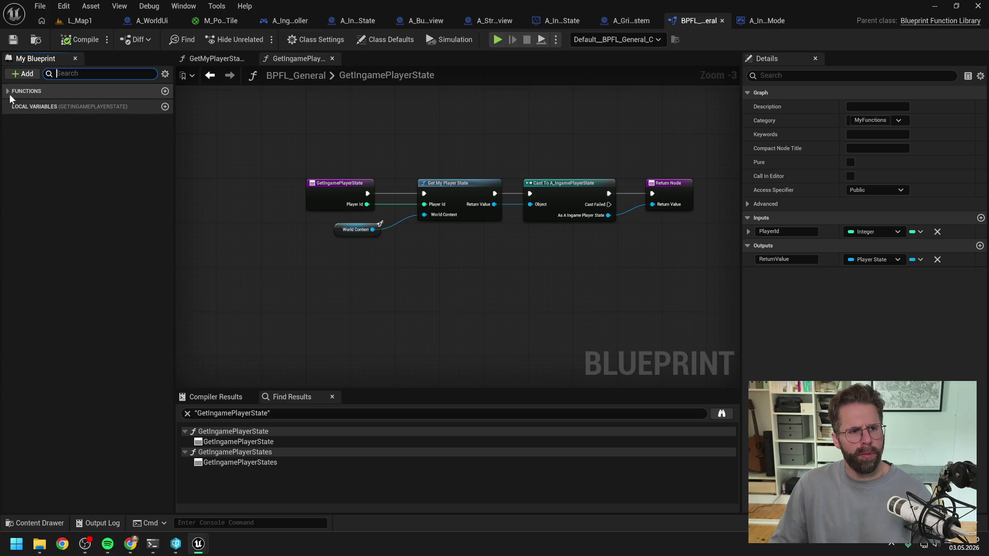
click(7, 103)
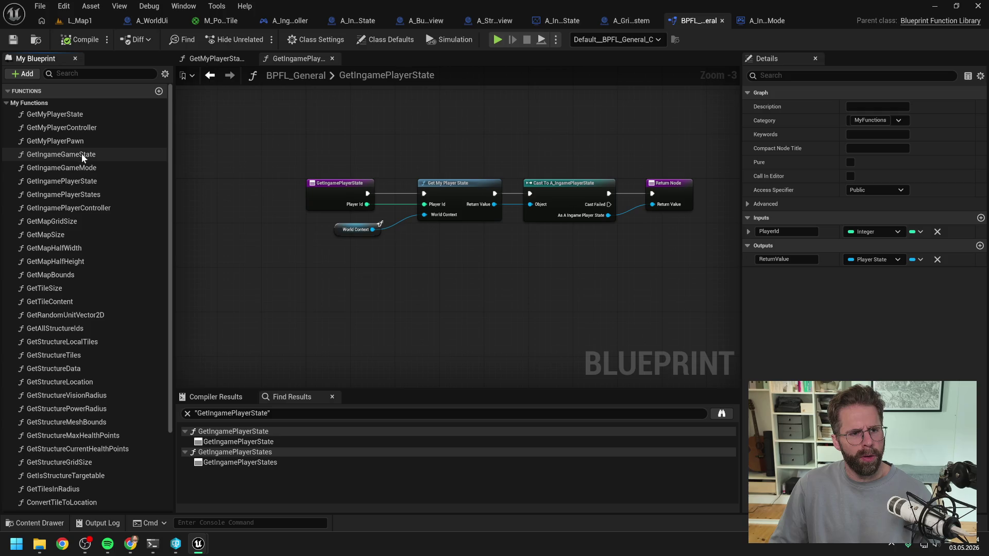
click(83, 181)
key(F2)
key(Home)
key(Right)
key(Right)
key(Right)
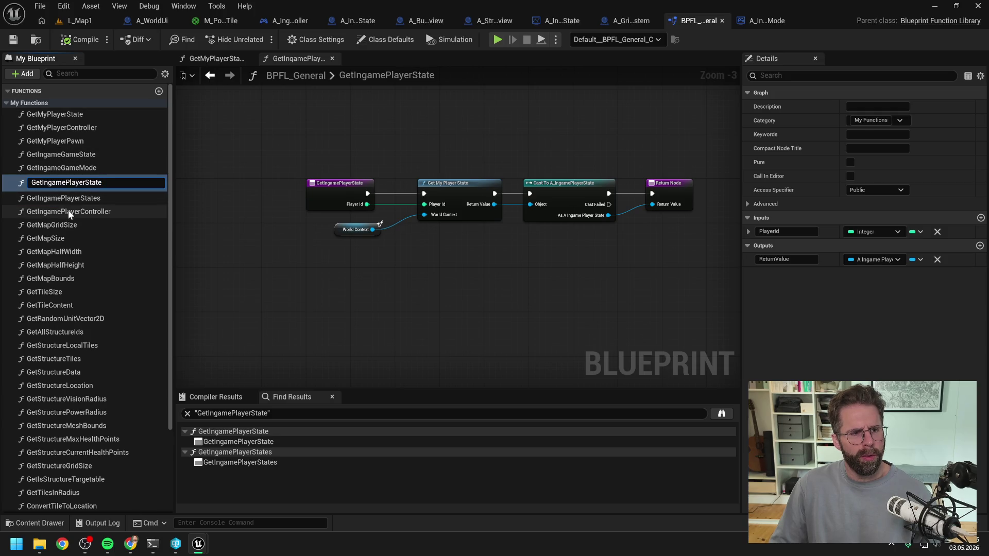
text(Specific)
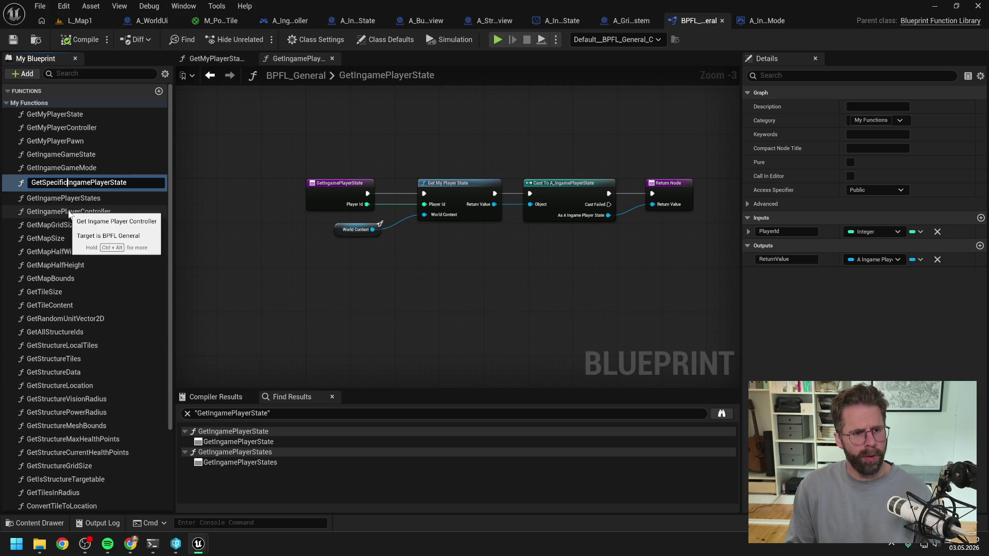
key(Return)
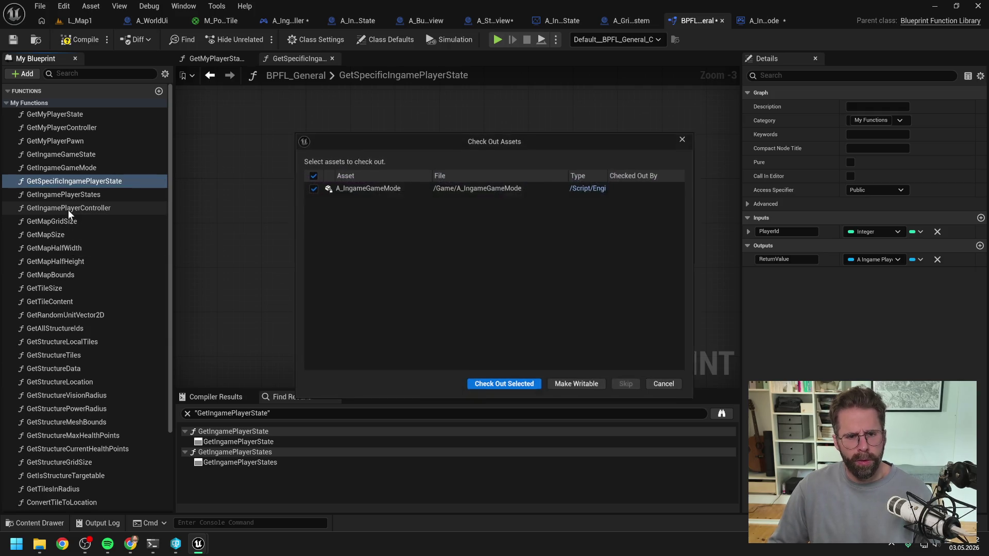
click(492, 385)
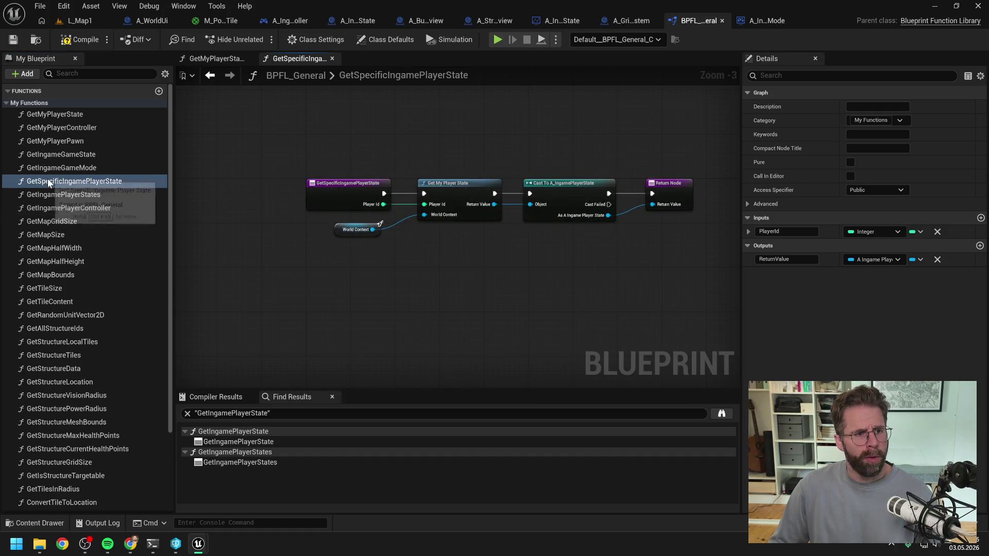
Rename GetMyPlayerState to GetSpecificPlayerState and compile and save the library.
double_click(71, 115)
click(70, 114)
key(F2)
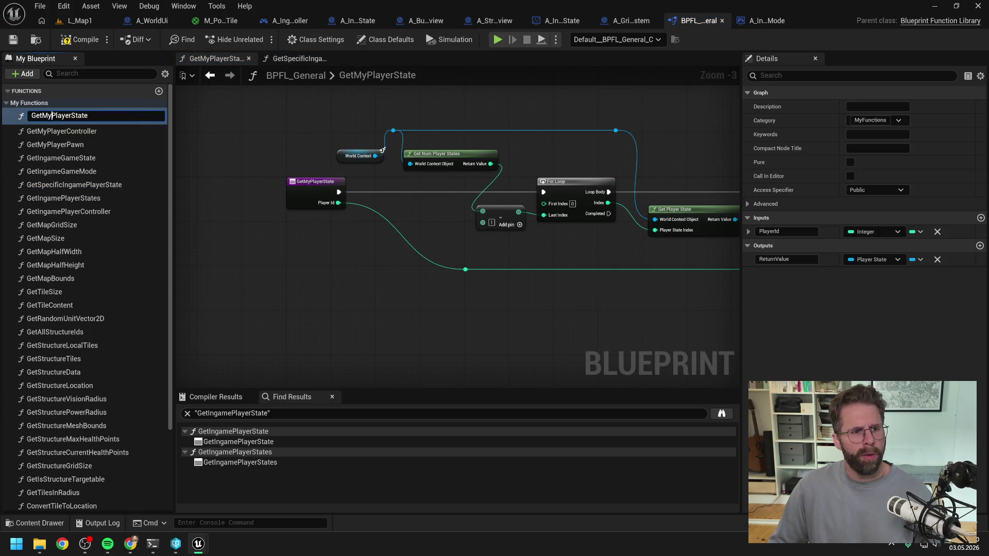
key(Home)
key(Right)
key(Right)
key(Right)
key(Delete)
key(Delete)
text(Spe)
text(cific)
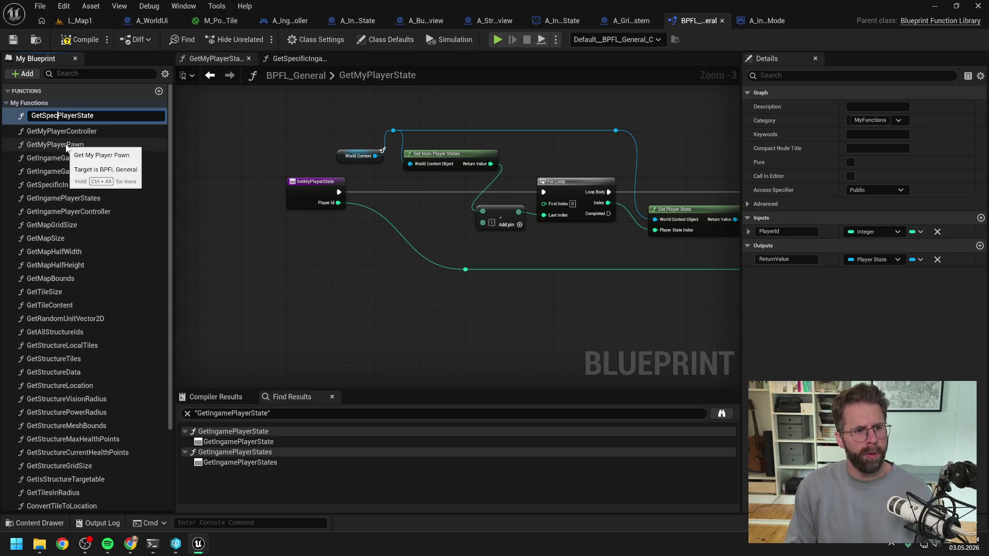
key(Return)
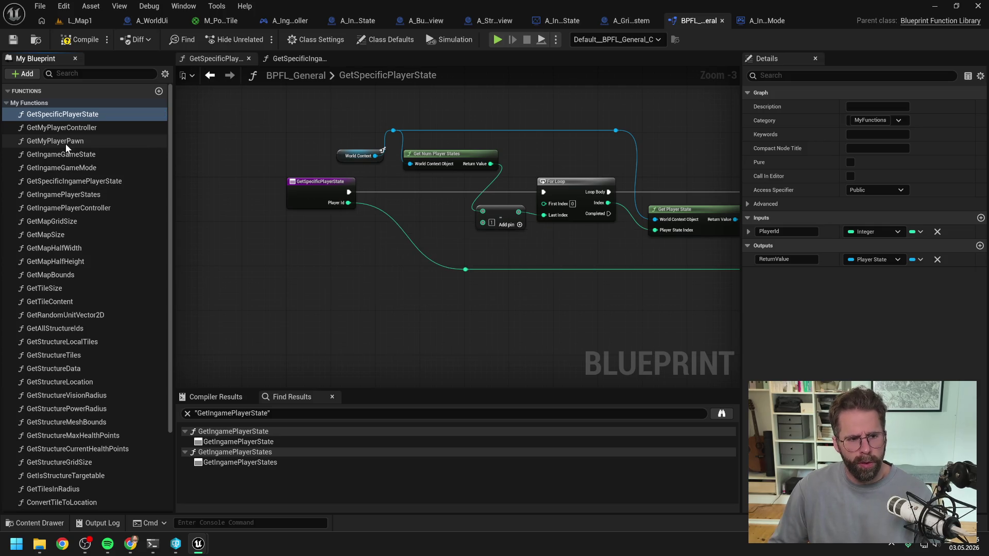
click(81, 39)
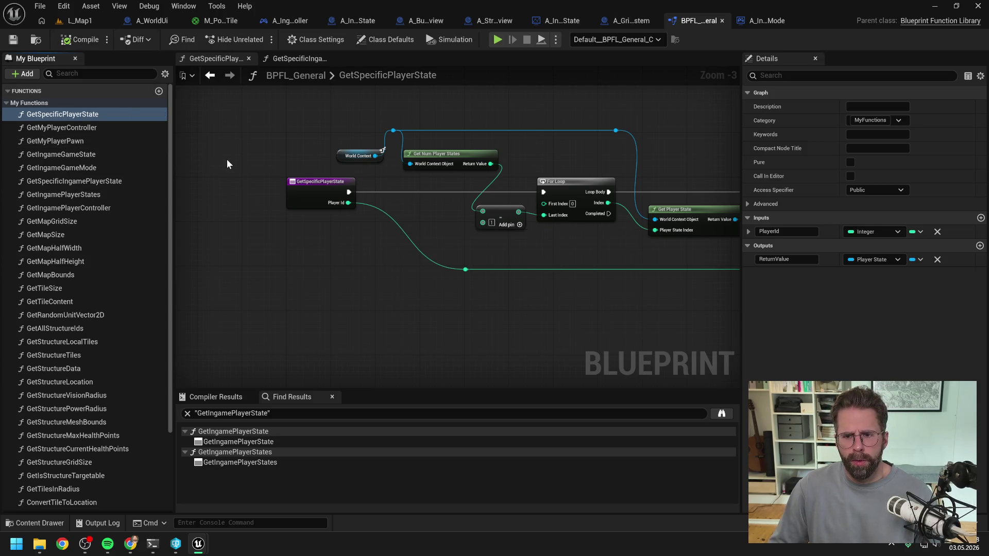
click(242, 168)
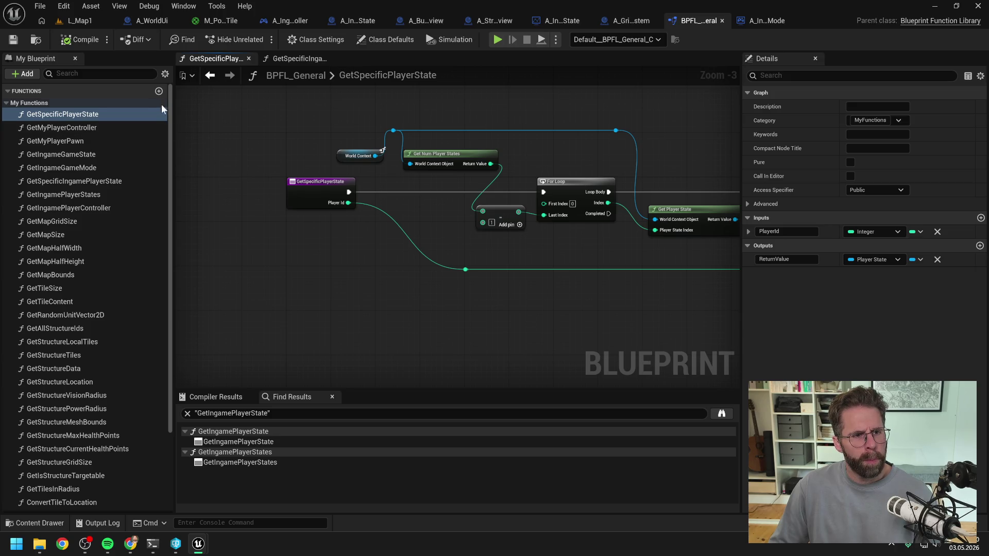
Add a new function named GetMyPlayerState and move it near the top of the list.
click(159, 91)
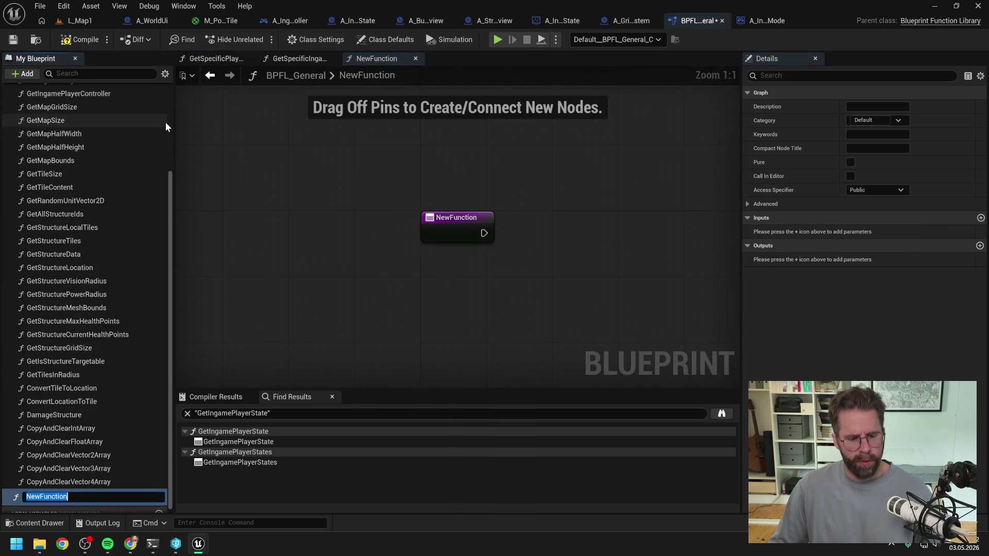
text(GetMyPa)
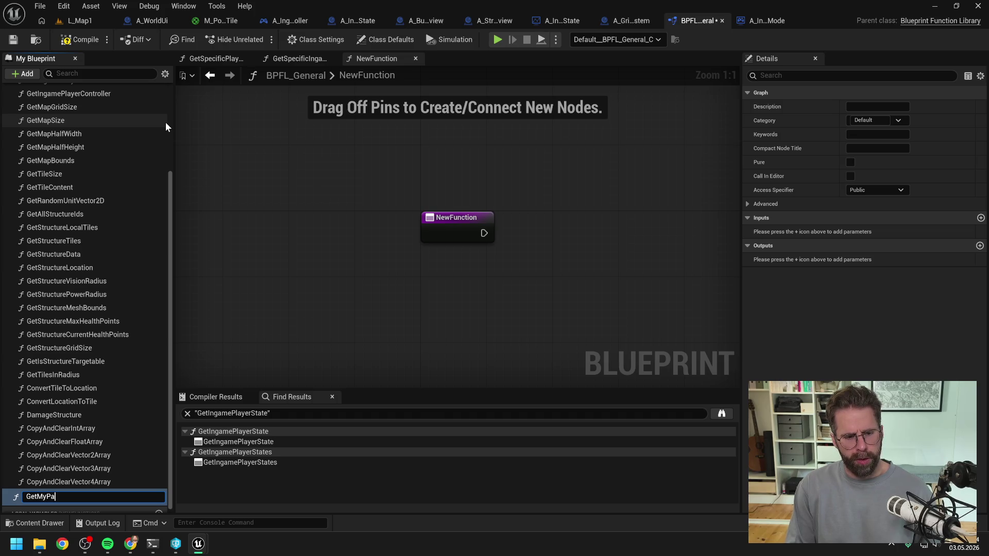
text(layerState)
key(Return)
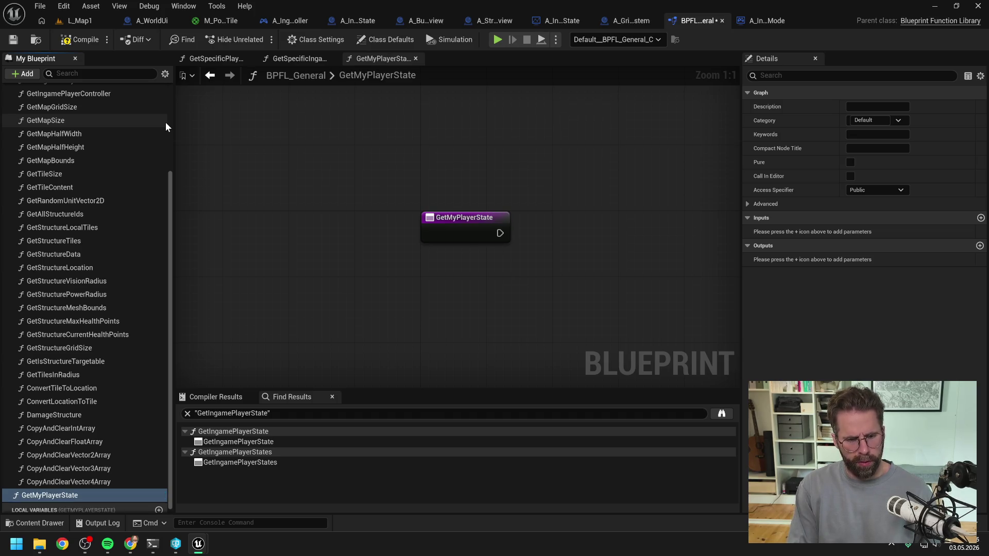
mouse_move(30, 494)
mouse_down()
mouse_move(82, 292)
mouse_move(57, 128)
mouse_up()
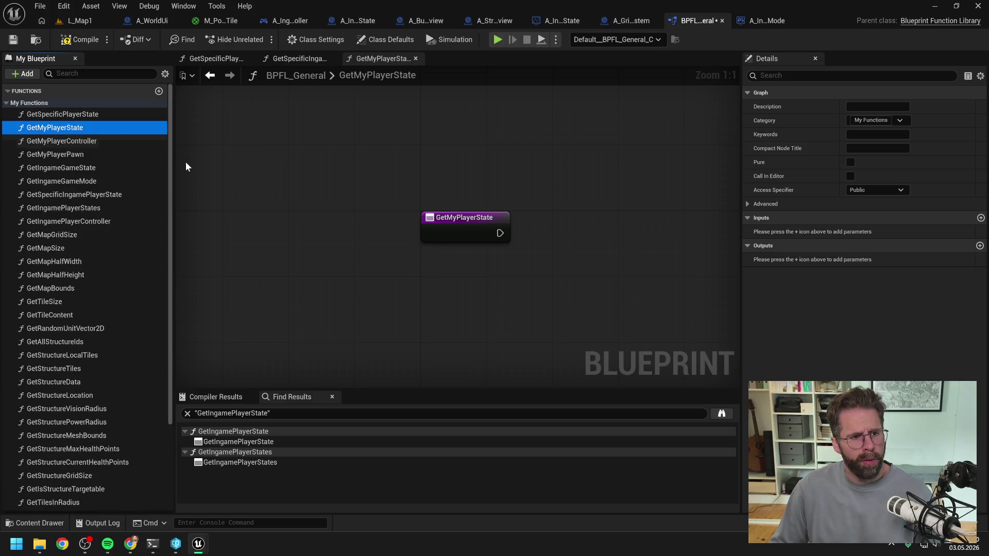
scroll(458, 169, down, 1)
drag(459, 168, 353, 159)
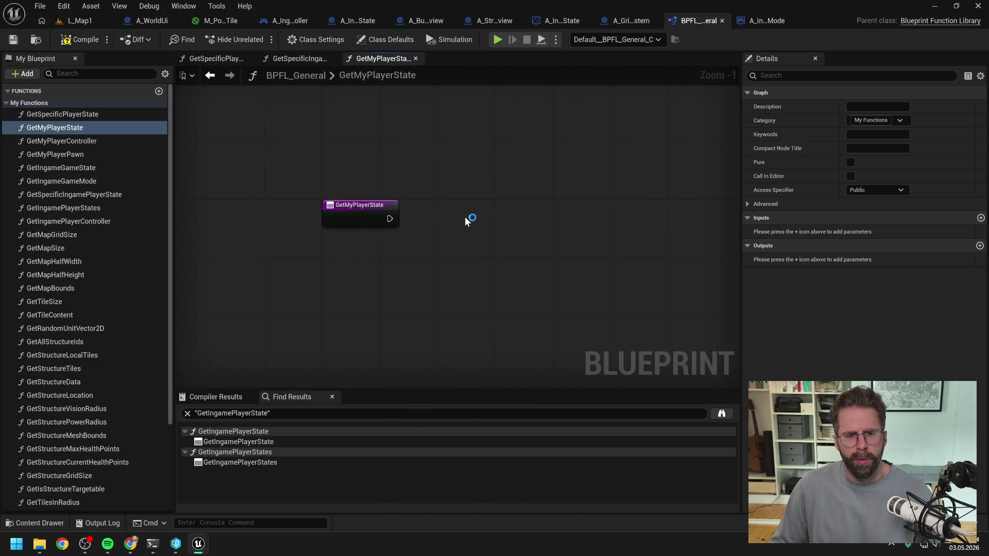
drag(465, 216, 425, 209)
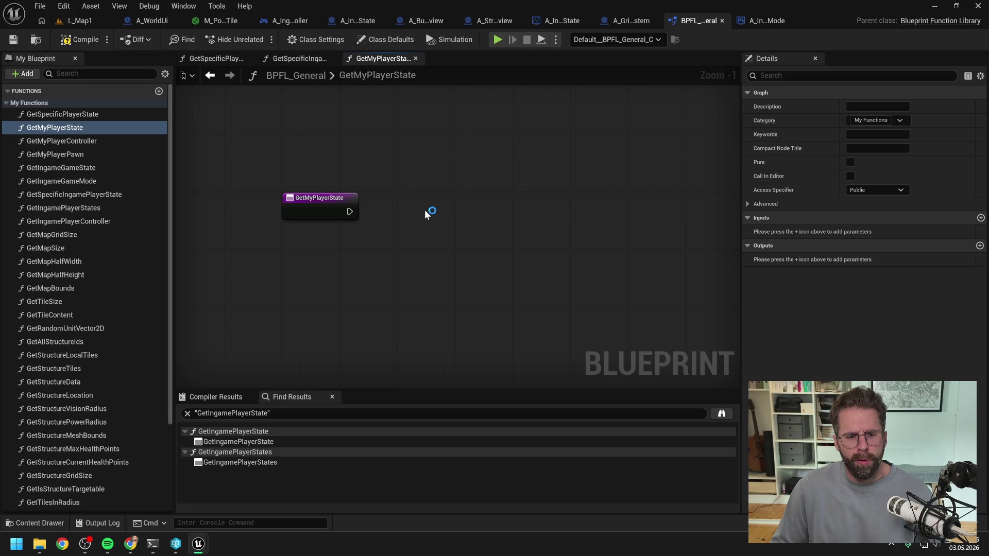
Add a Get Player State node to the GetMyPlayerState graph.
right_click(425, 232)
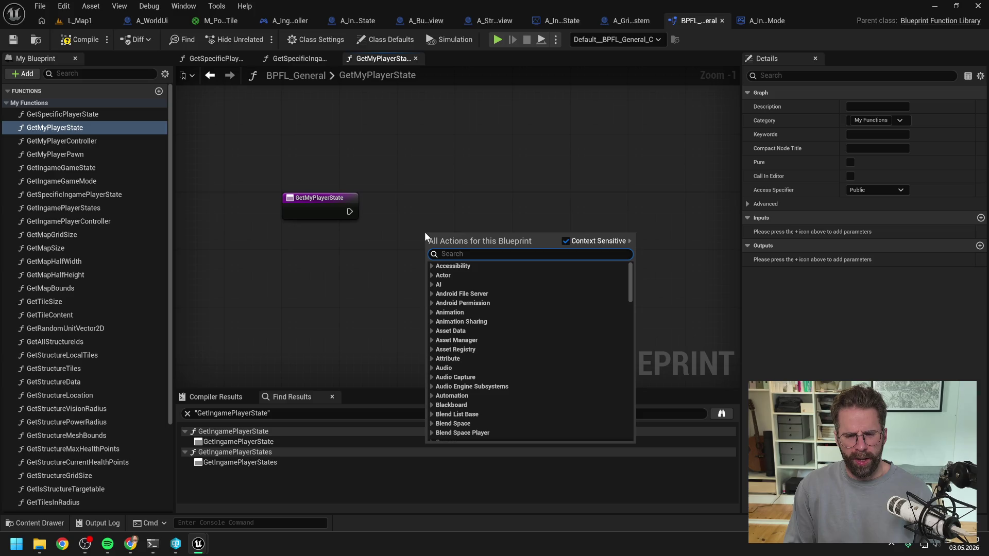
text(get)
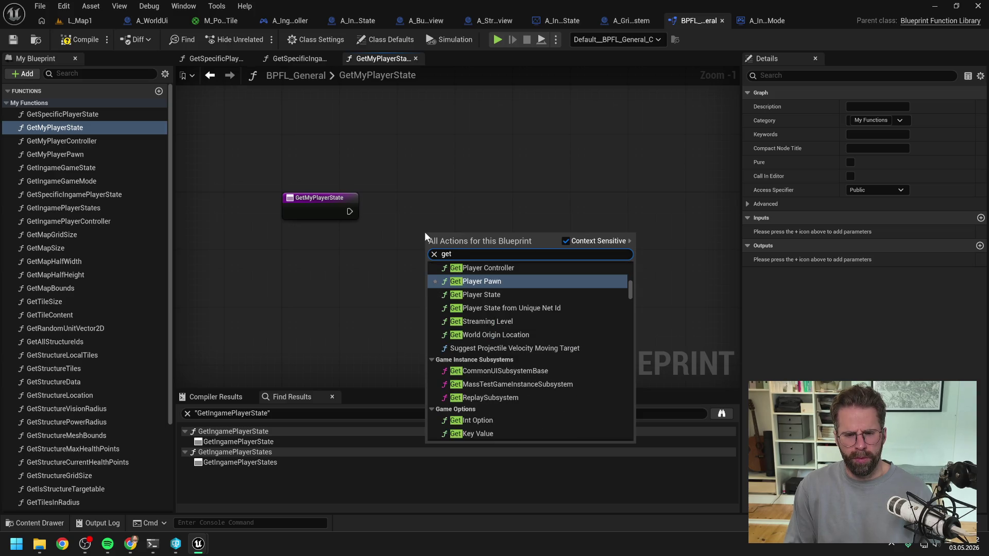
text( player st)
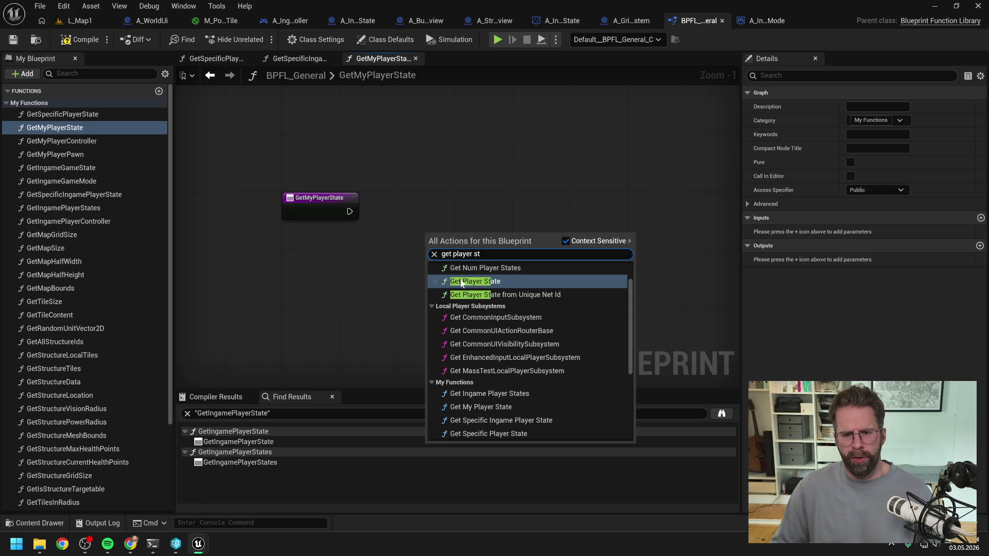
click(468, 283)
click(466, 294)
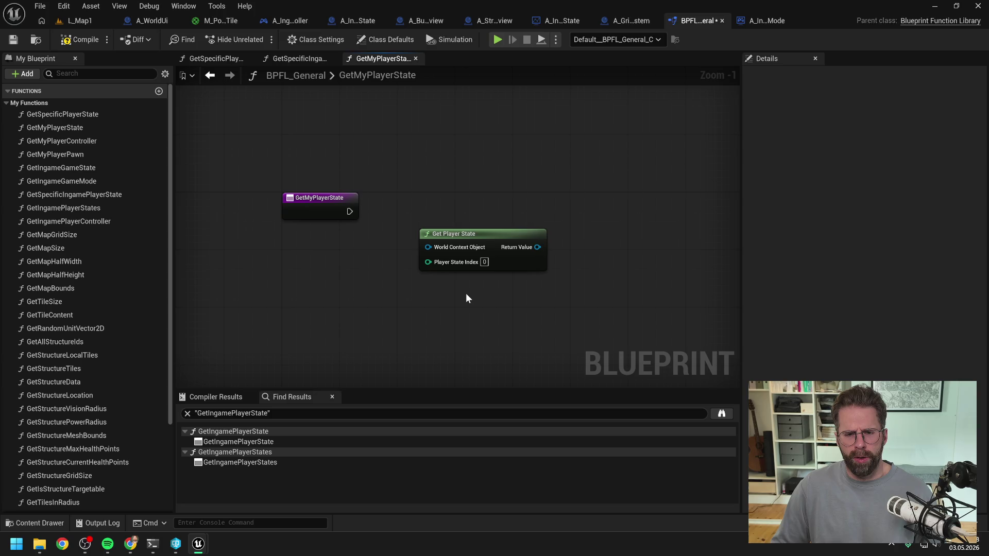
scroll(466, 294, down, 1)
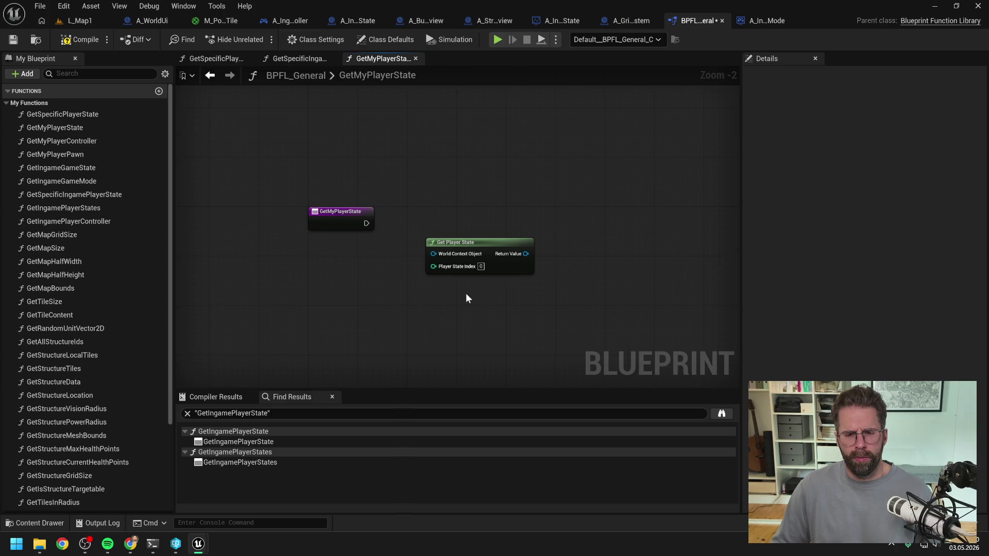
Add a Get My Player Controller node fed by a World Context getter.
right_click(458, 308)
text(get )
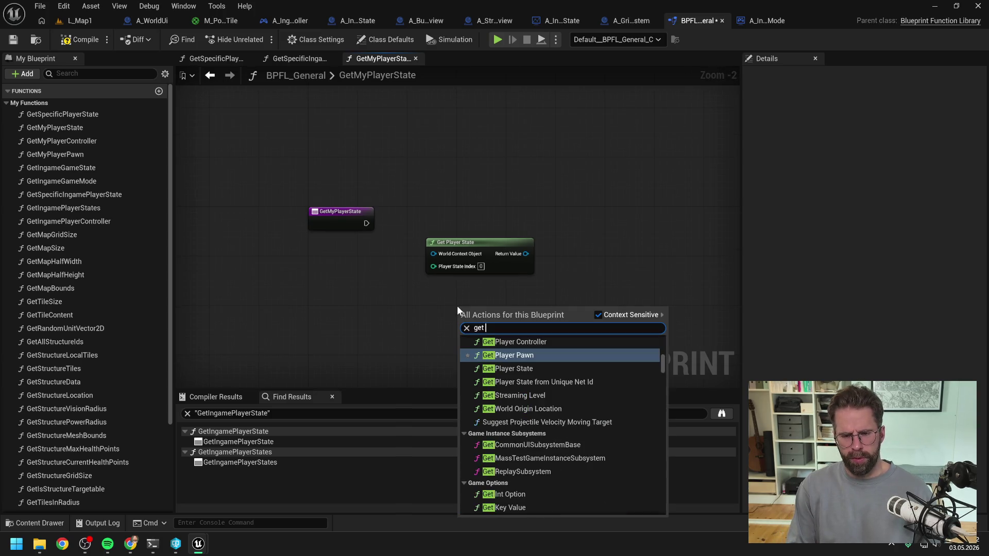
text(player con)
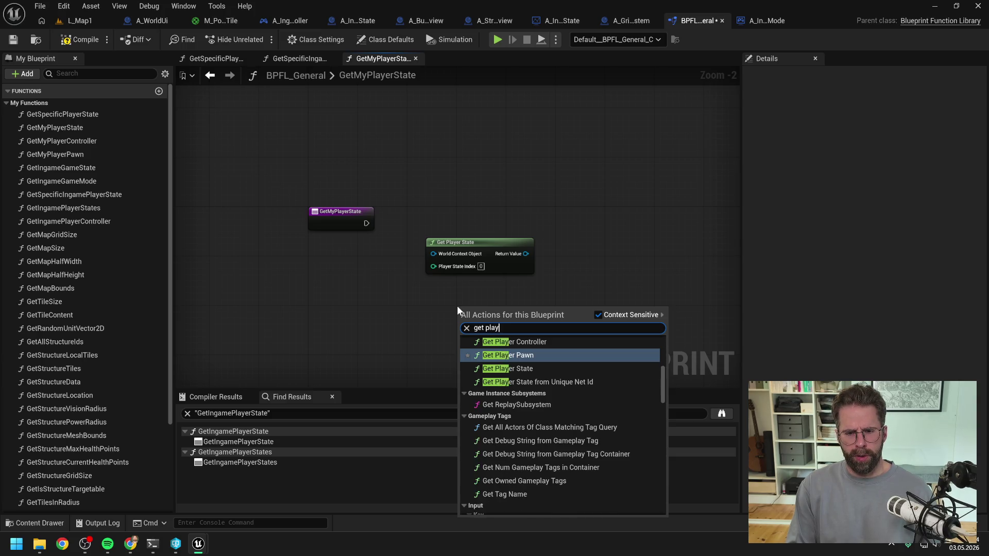
key(ctrl+shift+Left)
key(ctrl+shift+Left)
key(BackSpace)
text(my player con)
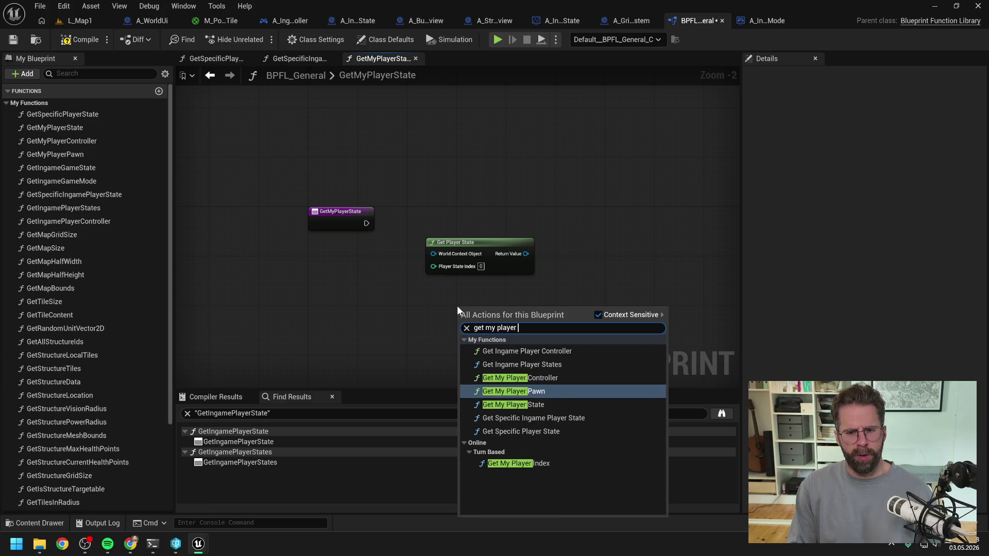
key(Return)
mouse_move(499, 309)
mouse_down()
mouse_move(450, 291)
mouse_move(361, 310)
mouse_up()
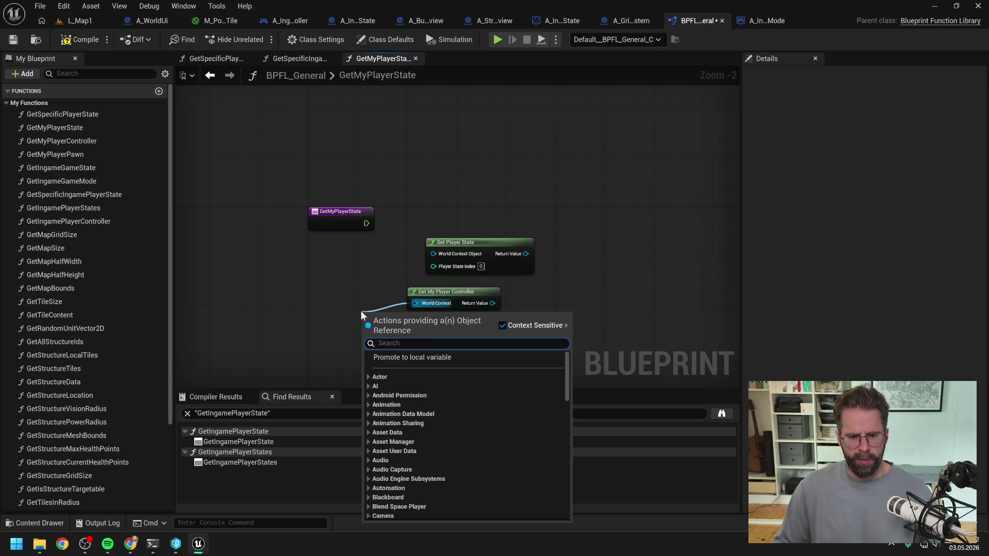
text(get world cont)
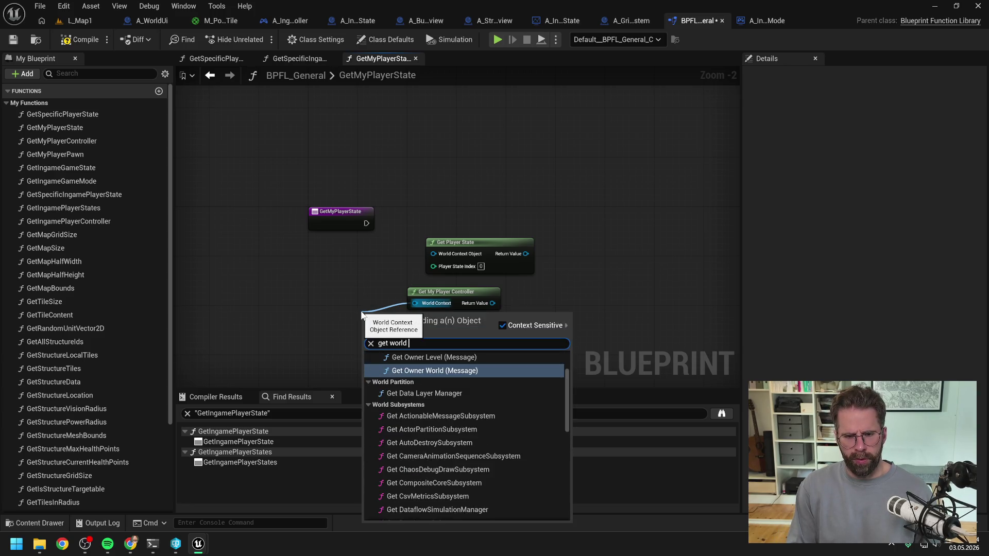
key(Return)
drag(363, 316, 345, 297)
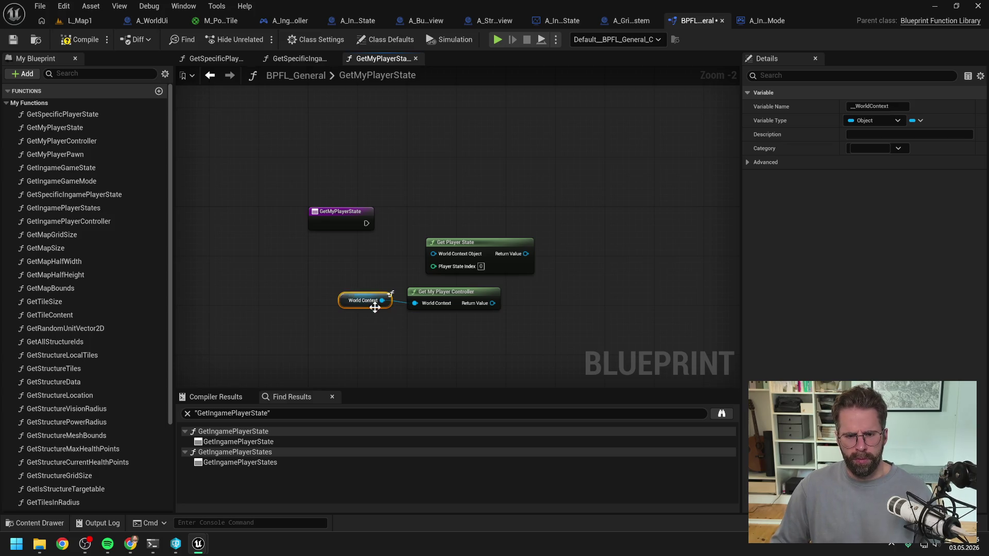
click(371, 319)
Wire a Get Player State node from the controller's Return Value.
drag(490, 306, 543, 304)
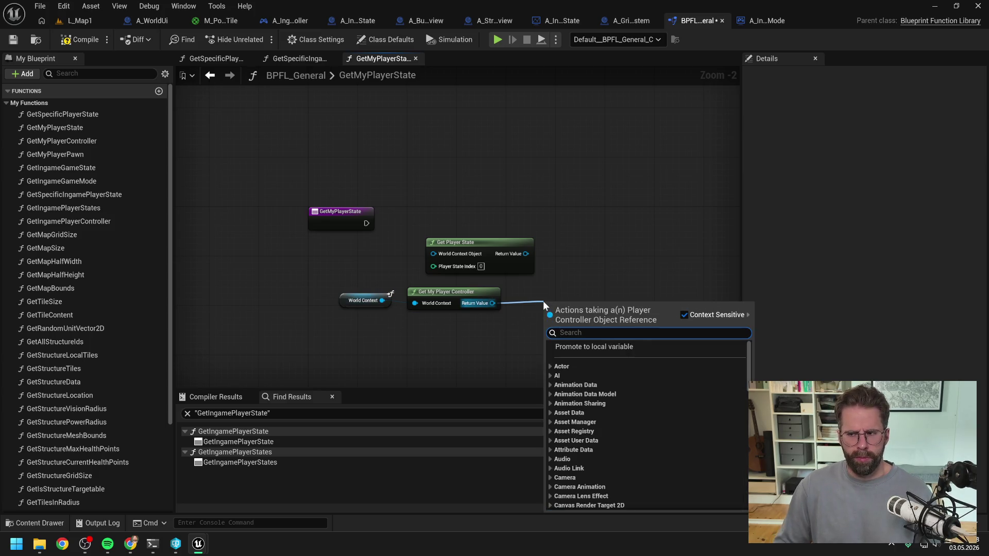
text(get)
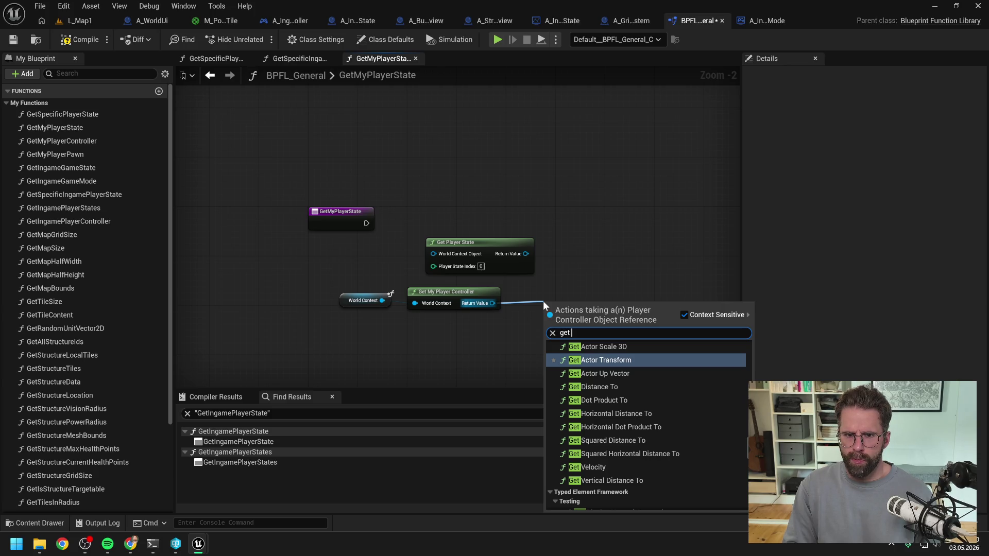
text(player state)
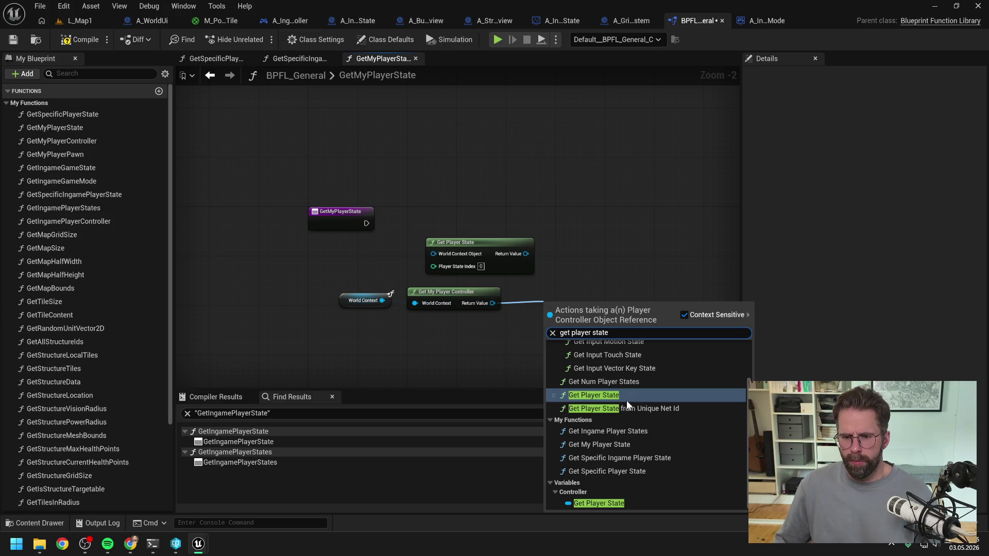
click(594, 395)
click(557, 360)
drag(558, 360, 532, 323)
drag(468, 265, 483, 317)
text(get player sta)
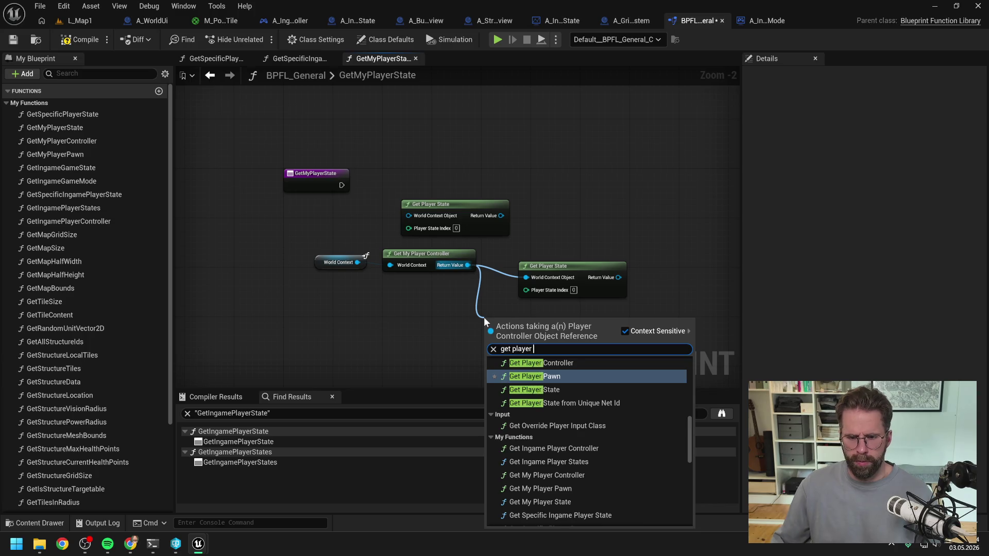
Keep the Player State getter wired to the controller and delete the unneeded Get Player State node.
click(541, 519)
click(602, 322)
click(557, 296)
key(Delete)
mouse_move(519, 320)
mouse_down()
mouse_move(517, 264)
mouse_move(593, 269)
mouse_up()
click(575, 268)
Cancel the player index node search and switch to A_IngamePlayerController's GetFogOfWarTiles graph.
text(get )
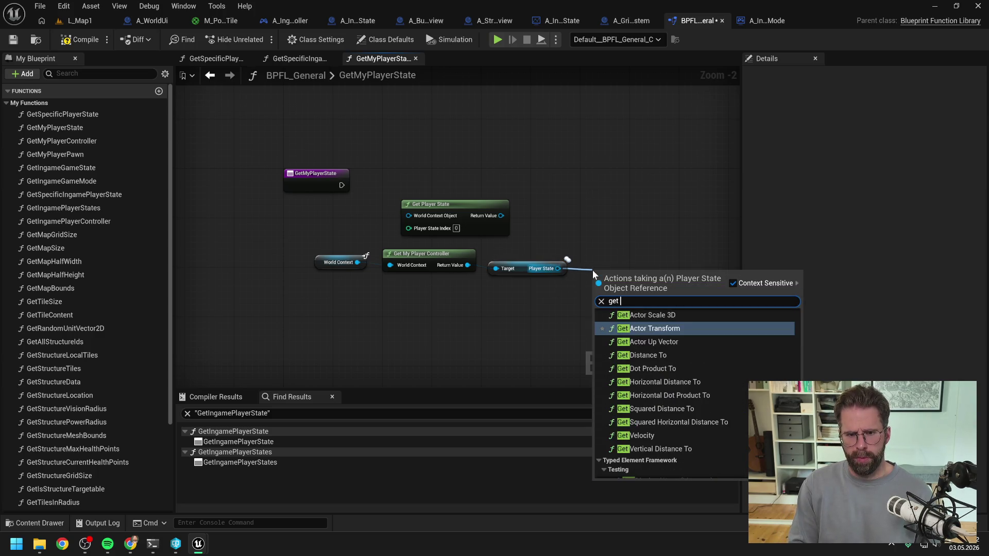
text(pla inde)
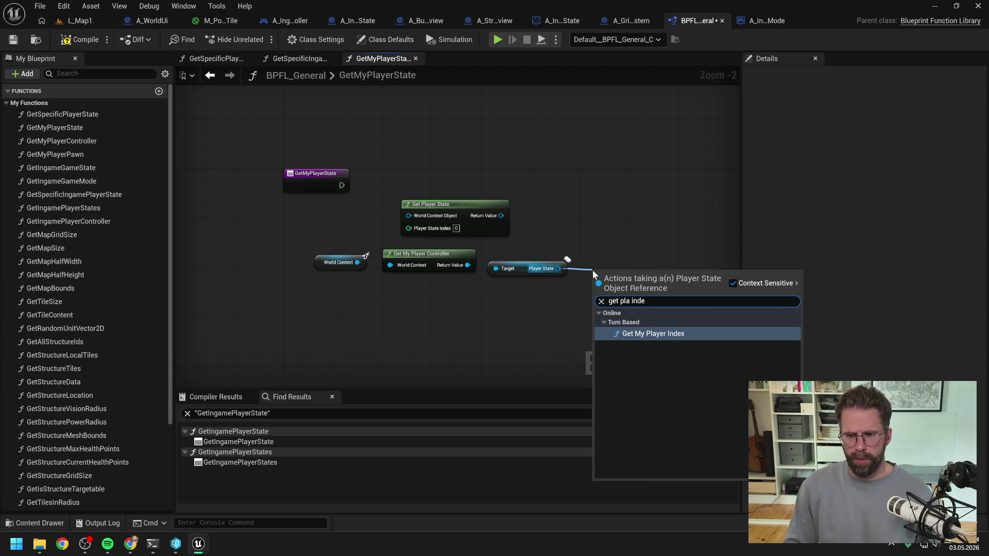
key(ctrl+a)
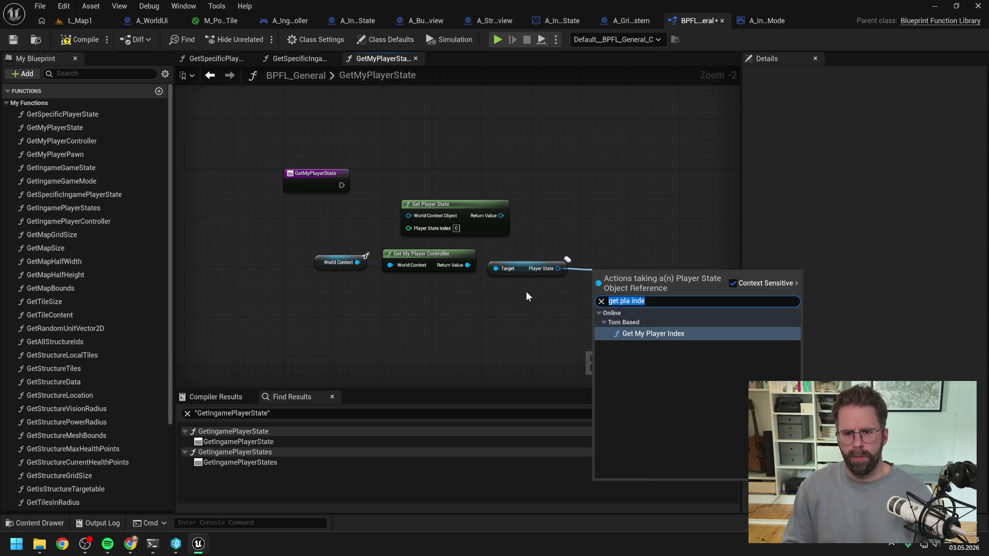
key(BackSpace)
scroll(670, 387, down, 10)
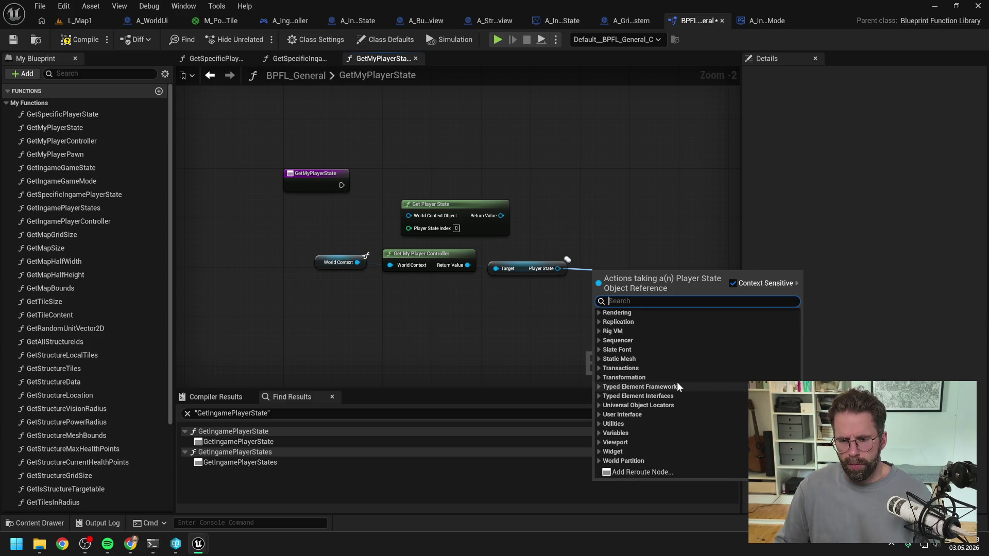
text(index)
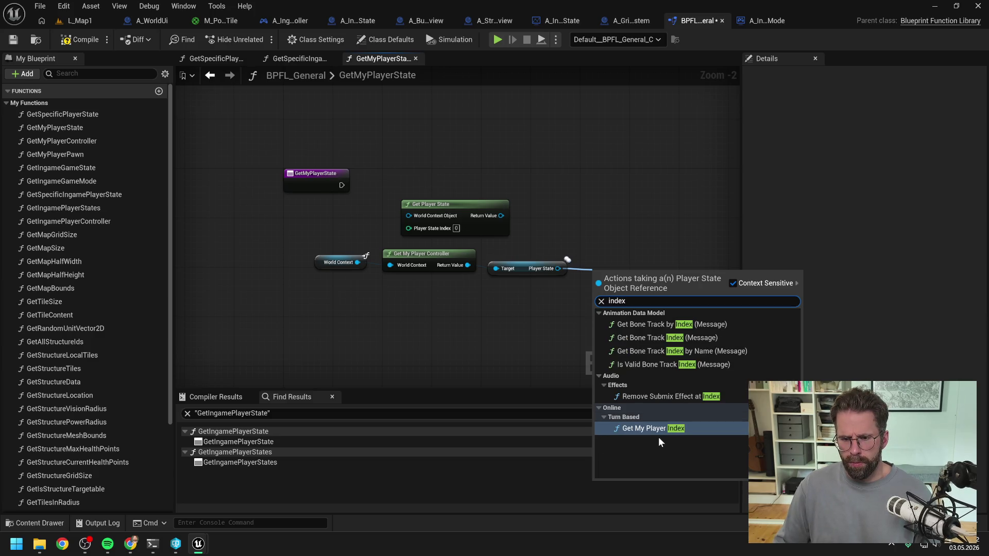
key(ctrl+a)
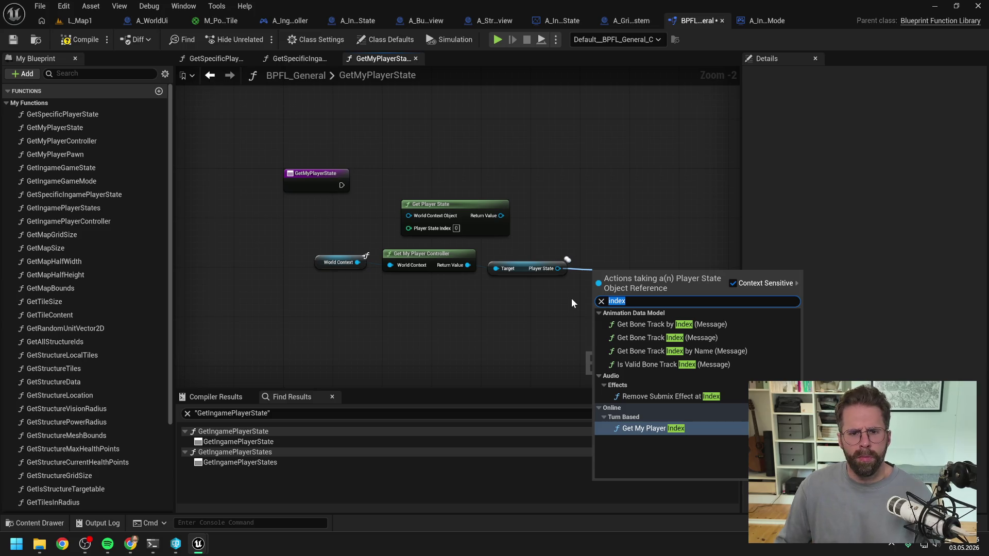
key(Escape)
click(299, 19)
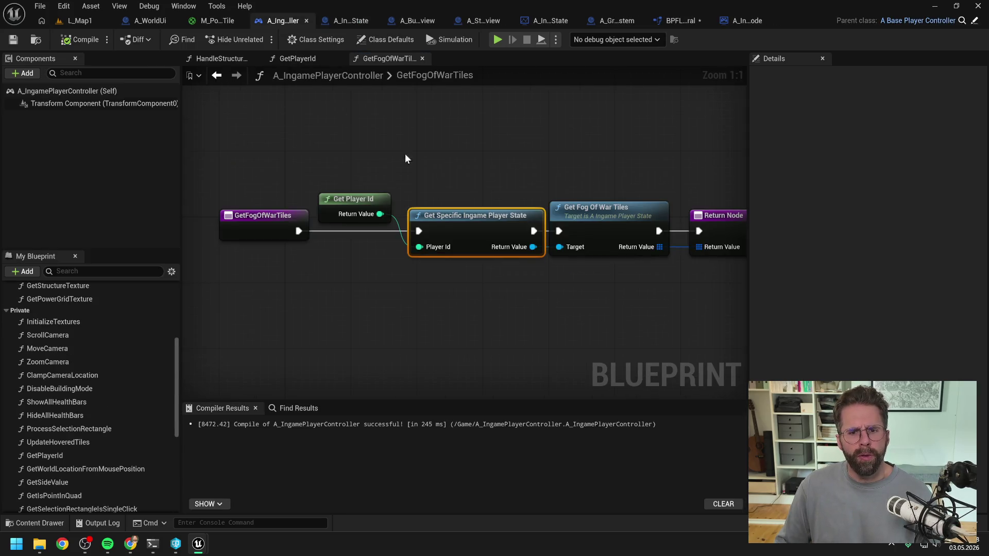
Inspect GetFogOfWarTiles, the GetPlayerId function, and the HandleStructureBuilt graph in the player controller.
click(419, 156)
scroll(377, 151, down, 2)
drag(461, 157, 629, 228)
click(489, 143)
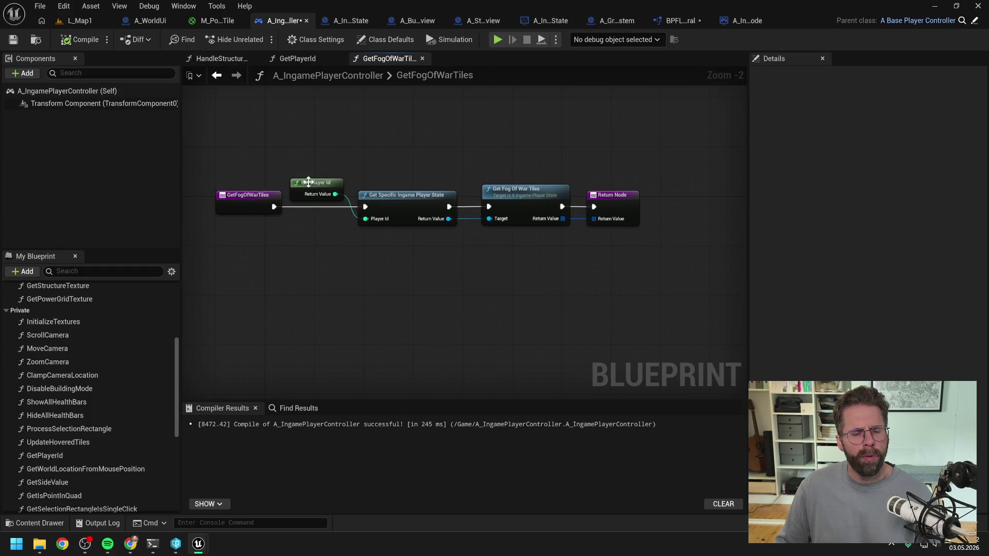
double_click(313, 188)
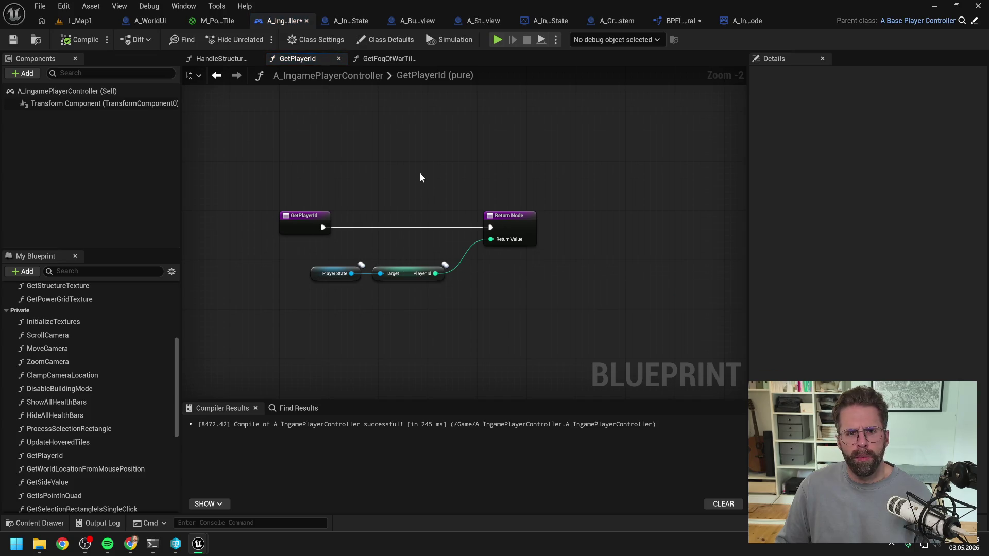
click(233, 56)
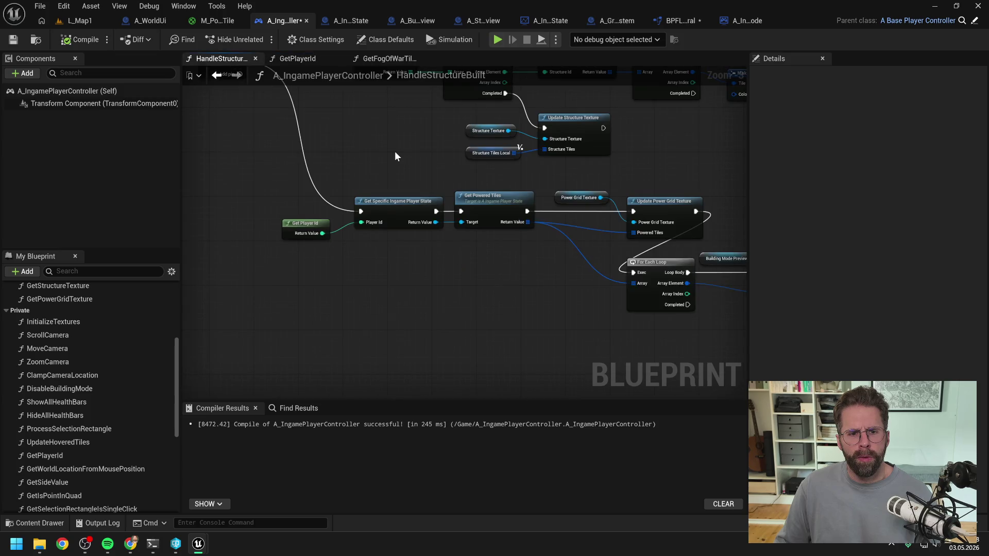
In GetMyPlayerState, add a Get Player Id node wired from the Player State pin.
click(671, 23)
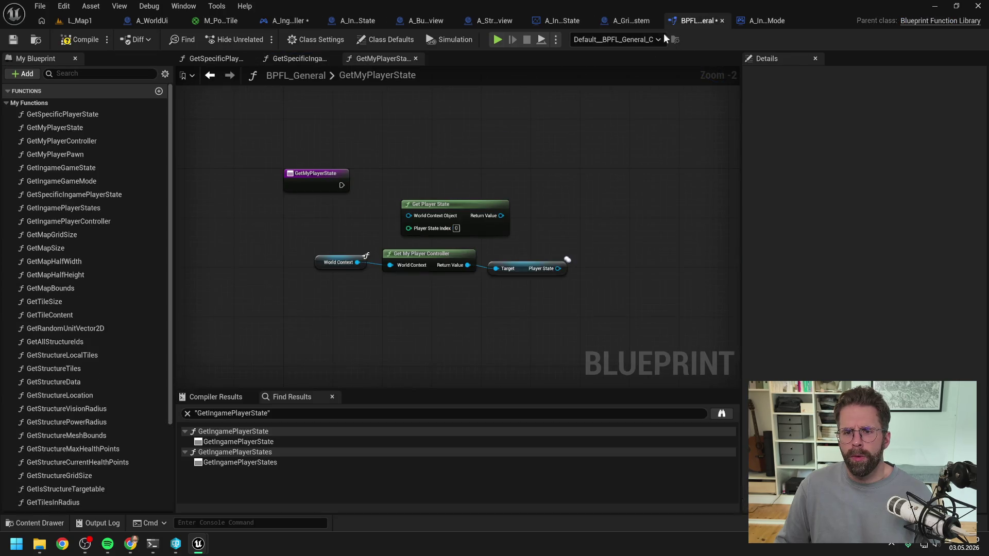
drag(559, 268, 597, 268)
text(get pla)
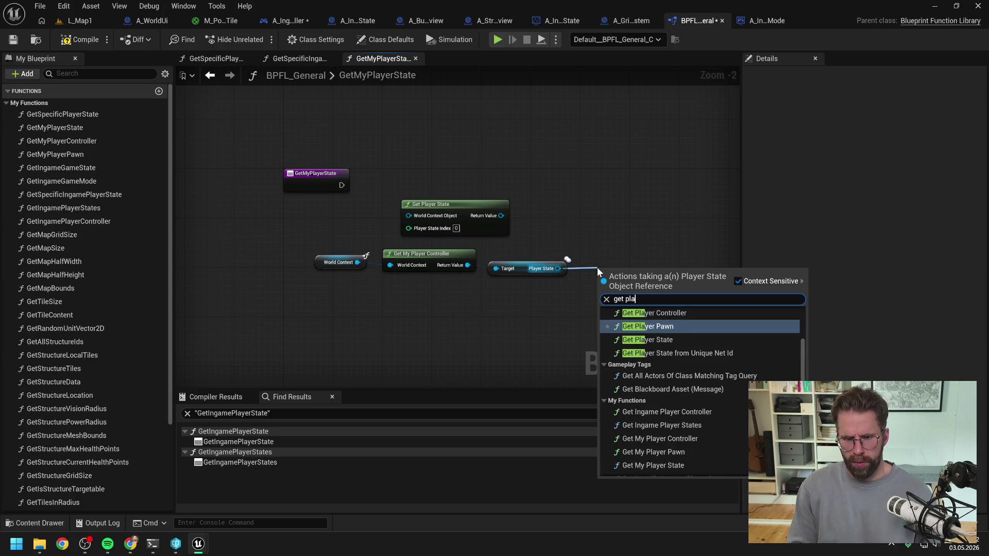
text(yer id)
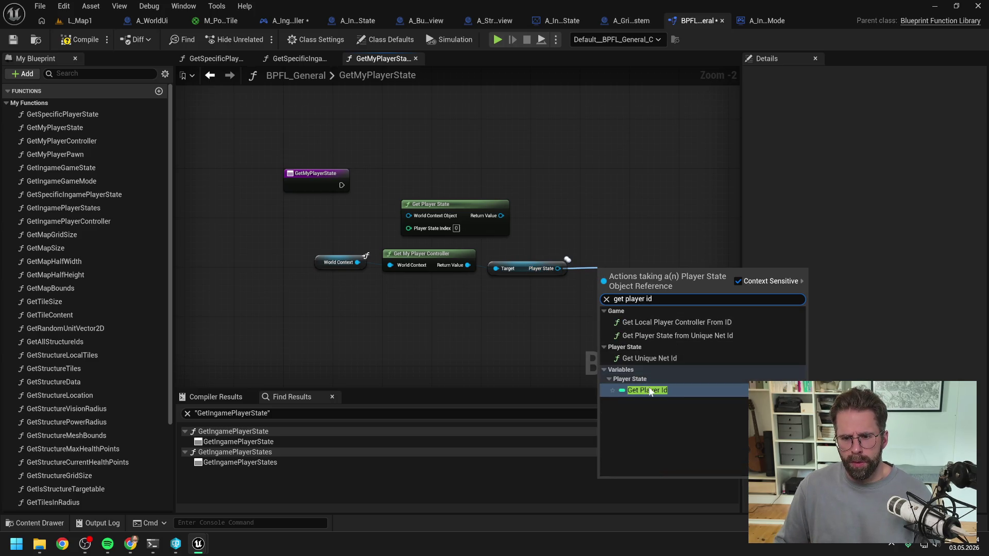
key(Return)
click(605, 224)
drag(604, 225, 533, 239)
Straighten the controller chain with Q, move the spare Get Player State aside, and open GetSpecificIngamePlayerState.
drag(587, 309, 239, 256)
key(q)
click(518, 227)
drag(408, 211, 672, 224)
click(531, 190)
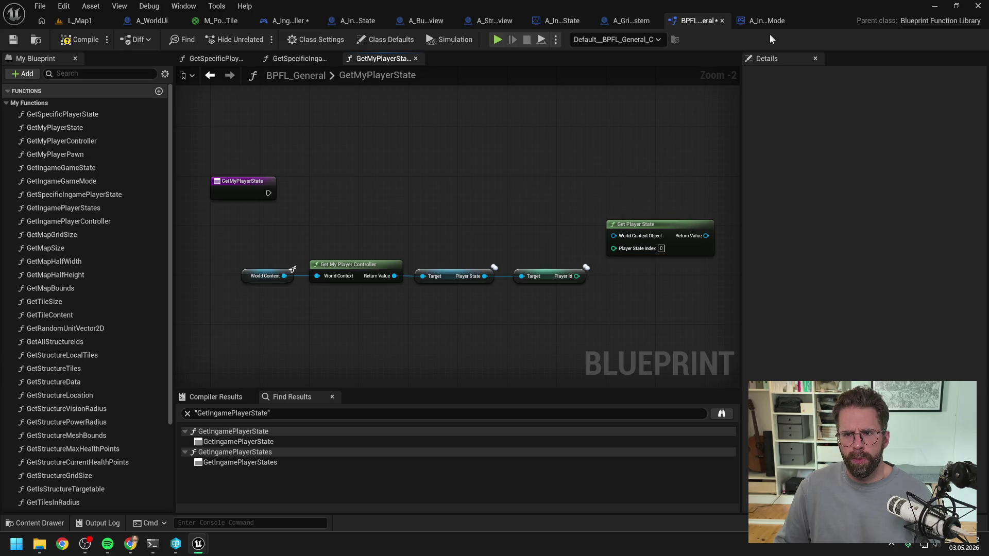
click(285, 21)
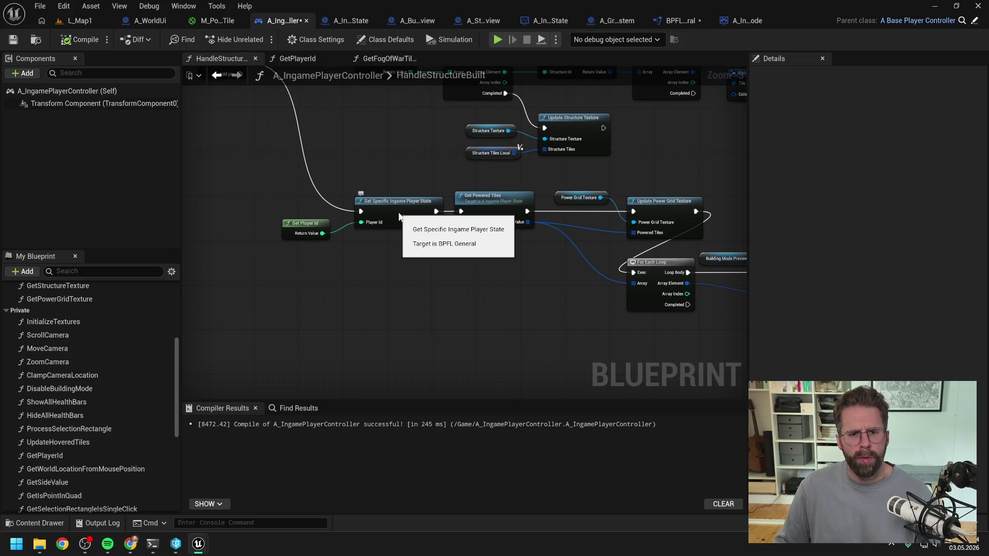
double_click(398, 213)
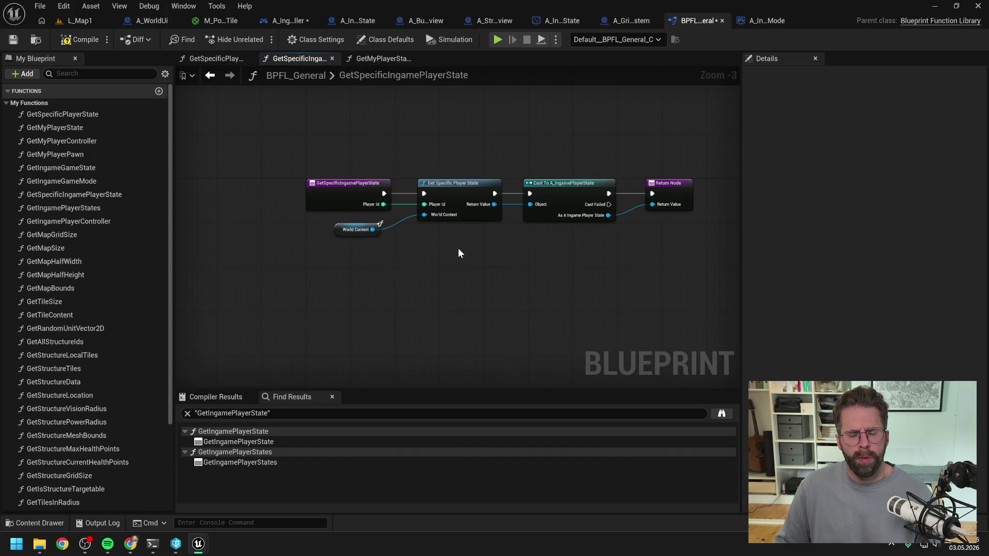
Examine GetSpecificPlayerState's player-state loop, then go back to the GetMyPlayerState graph.
double_click(462, 195)
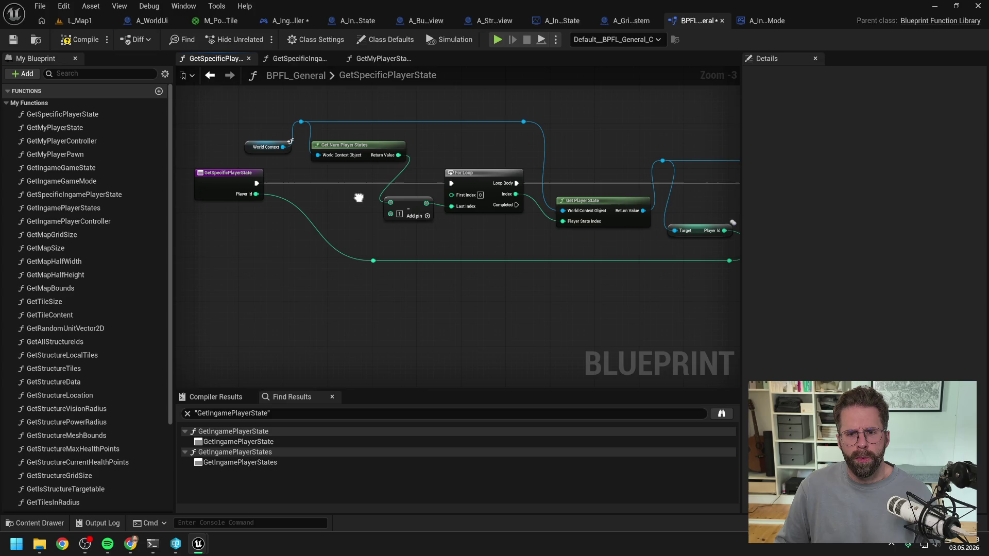
scroll(398, 212, down, 1)
drag(479, 232, 465, 235)
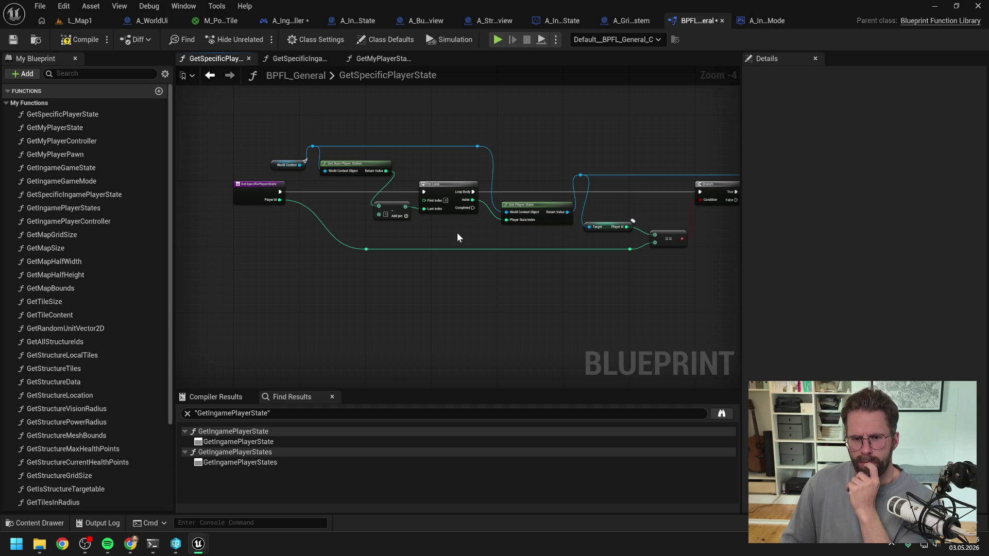
click(381, 60)
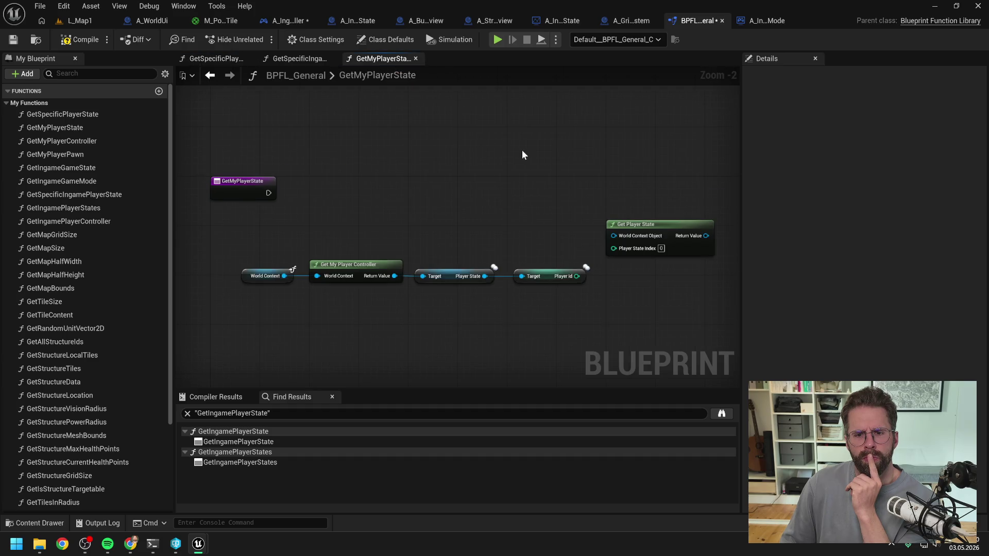
Replace the Player Id and Get Player State nodes with a Return Node linked to the function entry.
scroll(500, 178, down, 1)
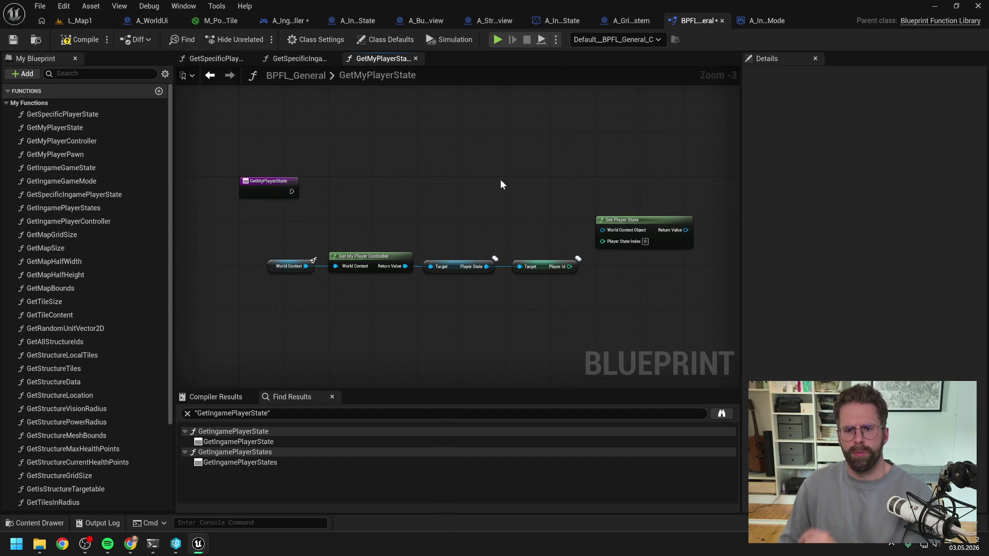
drag(548, 208, 625, 285)
key(Delete)
right_click(584, 212)
text(return)
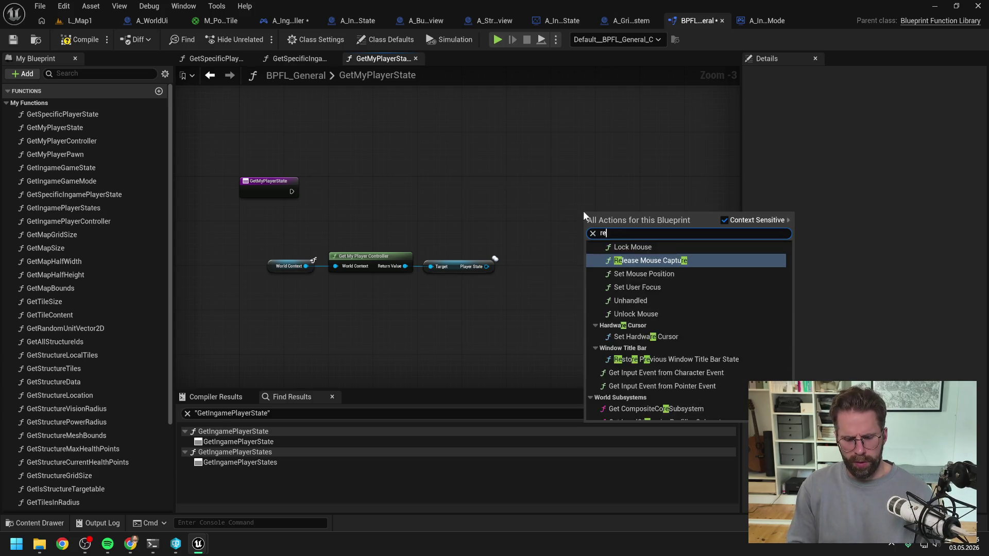
key(Return)
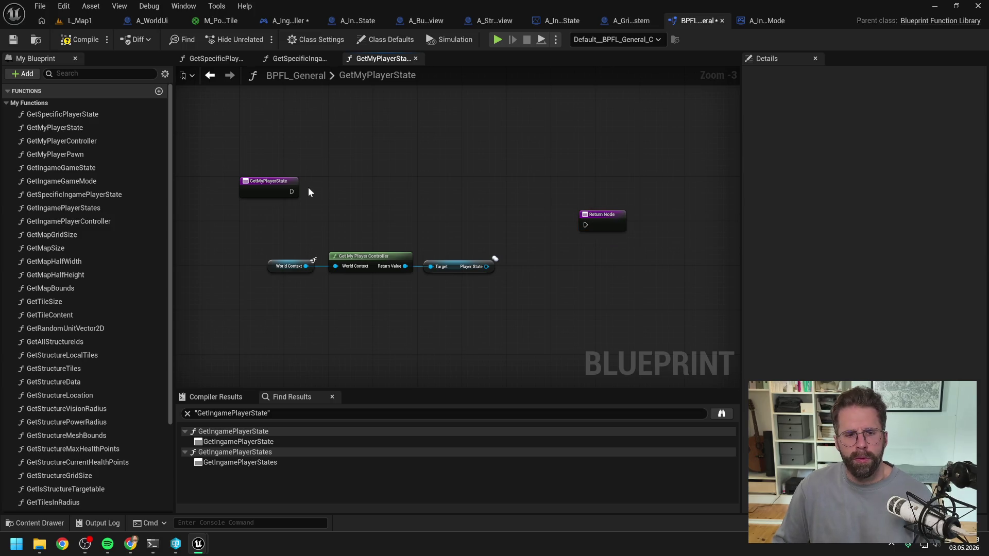
mouse_move(292, 191)
mouse_down()
mouse_move(585, 224)
mouse_move(609, 191)
mouse_up()
click(583, 234)
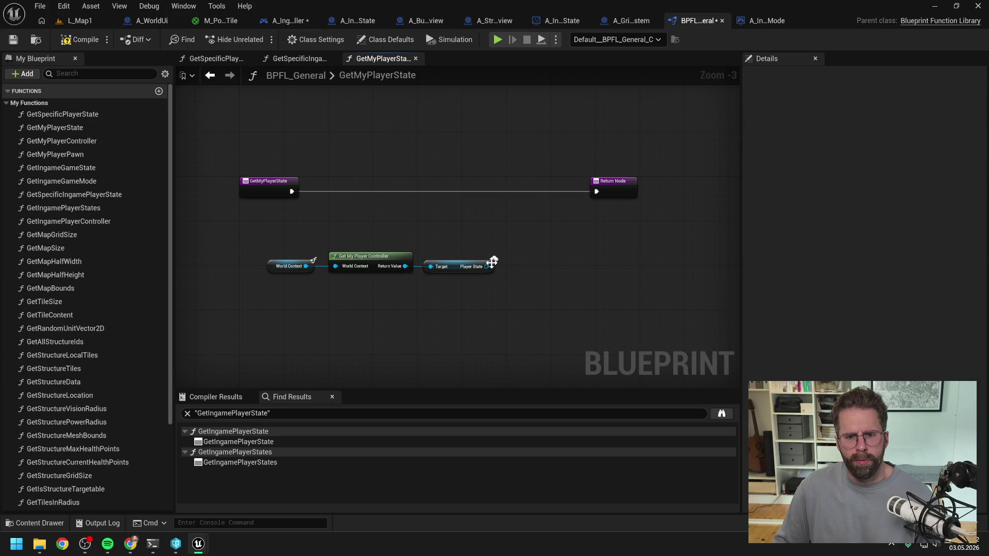
Tidy the player controller chain nodes and check GetMyPlayerController's output, abandoning a cast search.
mouse_move(581, 293)
mouse_down()
mouse_move(336, 239)
mouse_move(258, 243)
mouse_up()
drag(381, 265, 354, 227)
click(457, 237)
drag(464, 231, 496, 228)
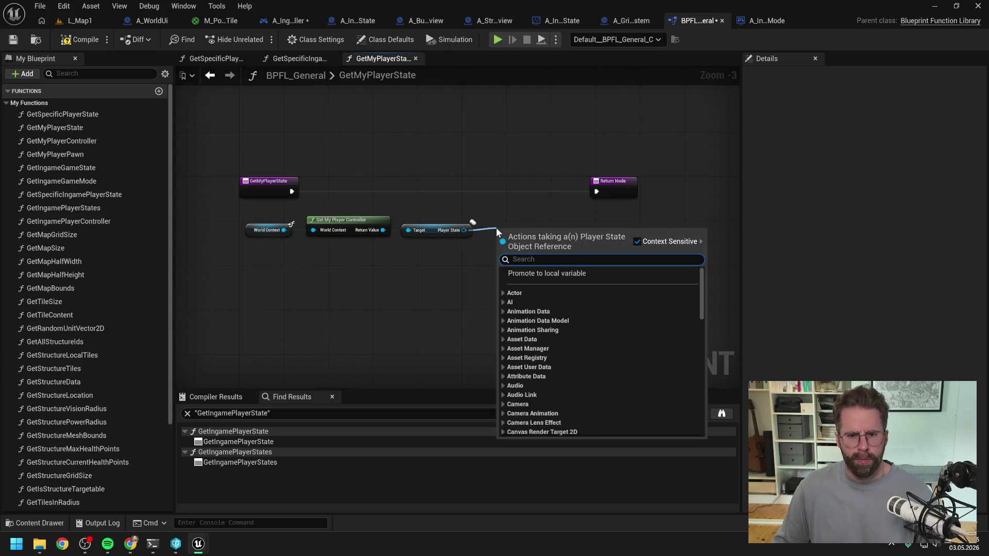
text(cast to my pla)
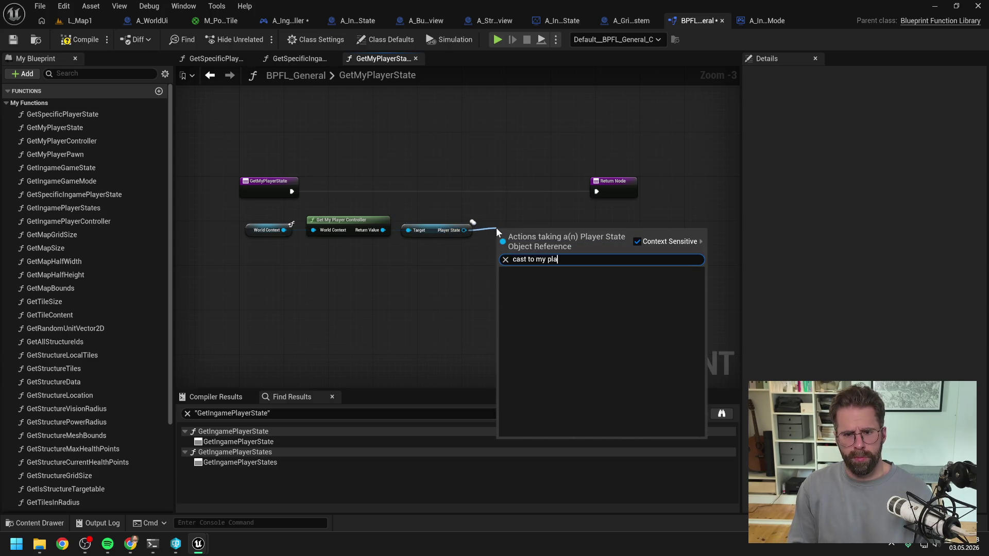
key(BackSpace)
key(BackSpace)
key(BackSpace)
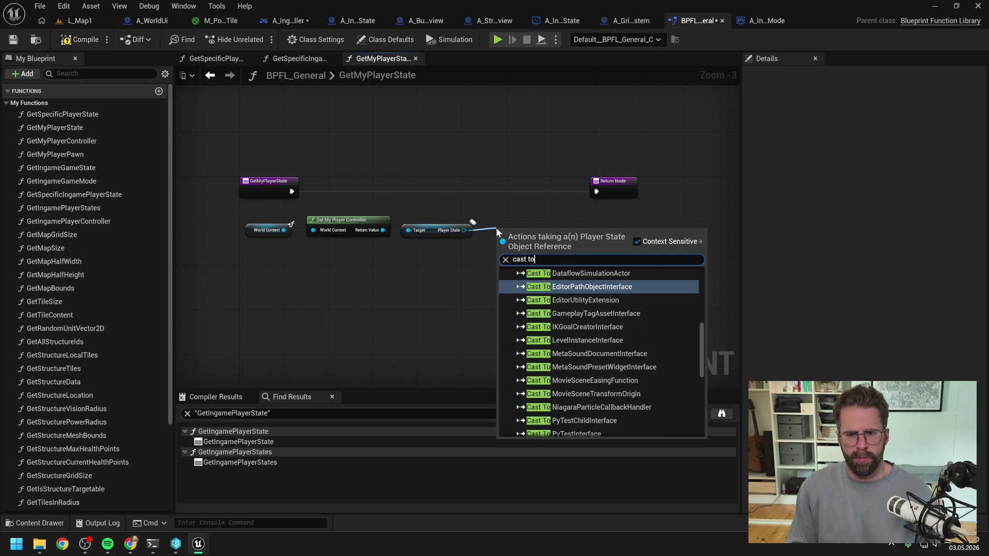
text(play)
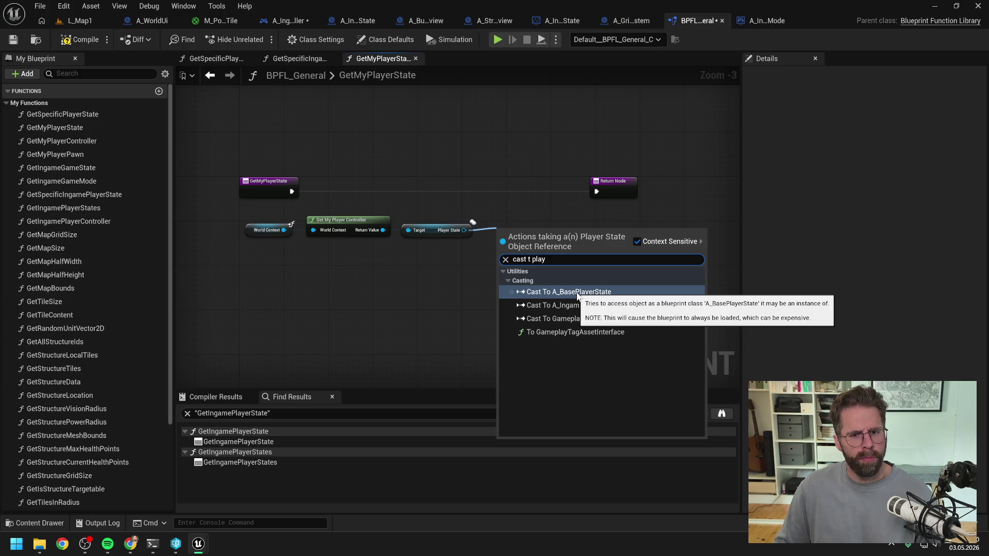
click(437, 292)
double_click(66, 141)
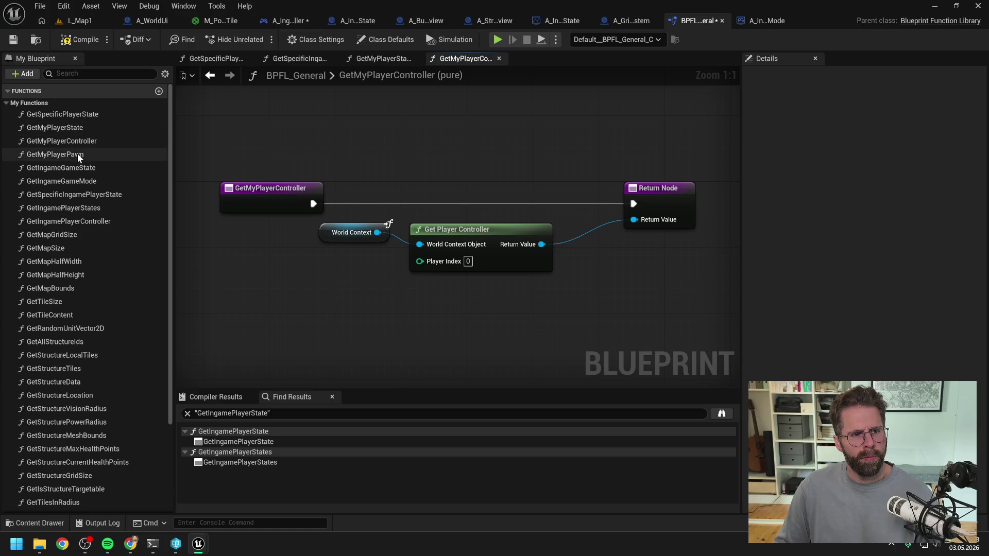
double_click(69, 127)
Name the Return Node output ReturnValue and wire Player State into it.
mouse_move(465, 230)
mouse_down()
mouse_move(593, 197)
mouse_move(567, 191)
mouse_up()
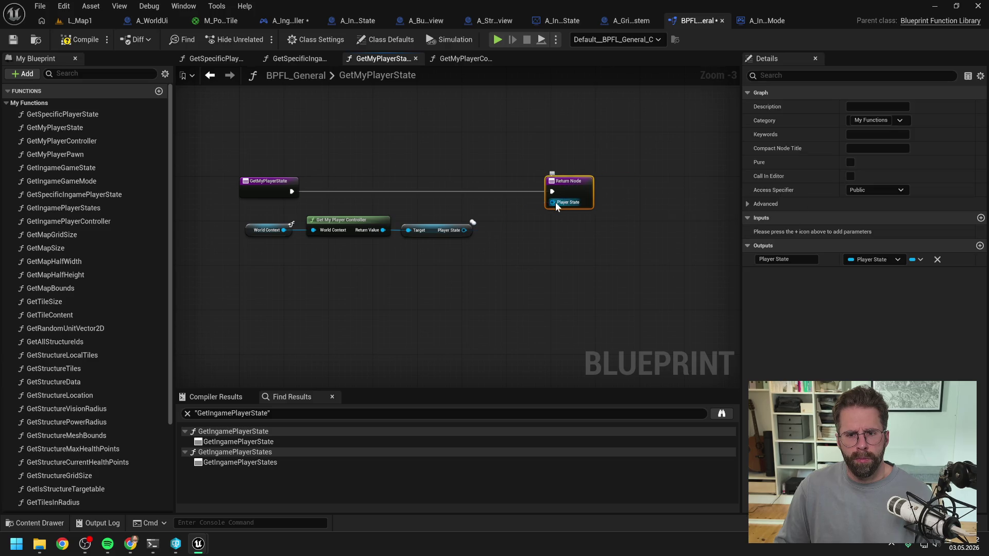
alt+click(552, 202)
click(575, 181)
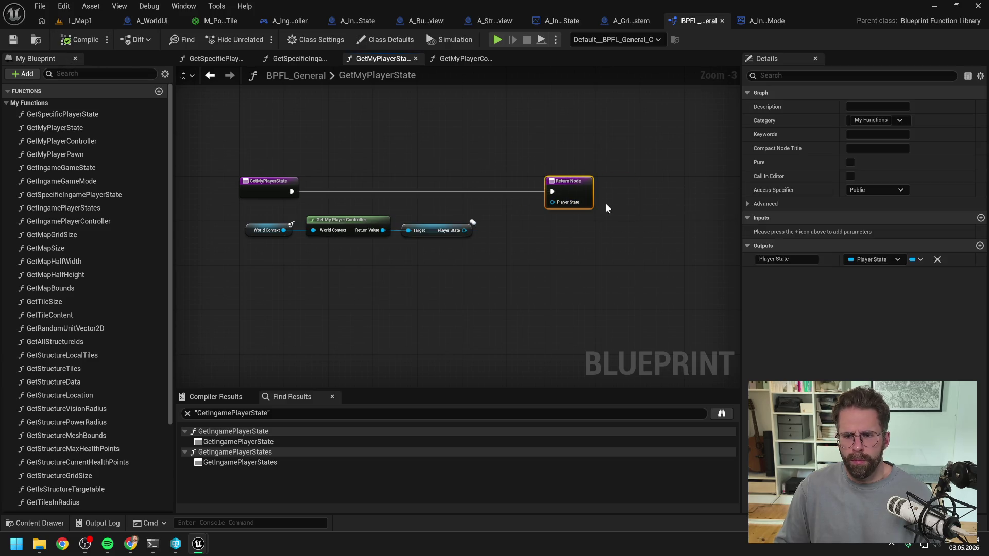
click(775, 259)
text(ReturnValue)
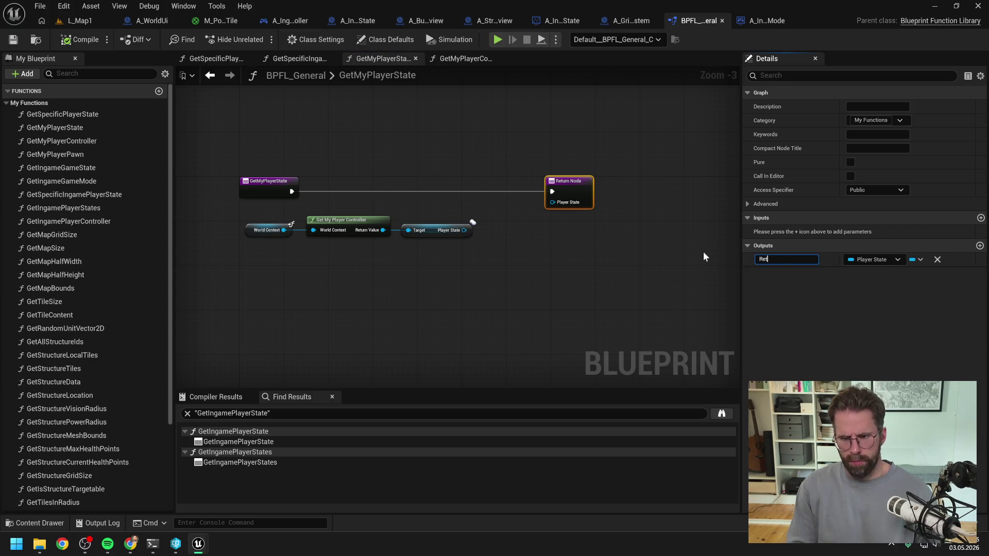
key(Return)
mouse_move(465, 230)
mouse_down()
mouse_move(552, 202)
mouse_move(538, 186)
mouse_up()
click(220, 100)
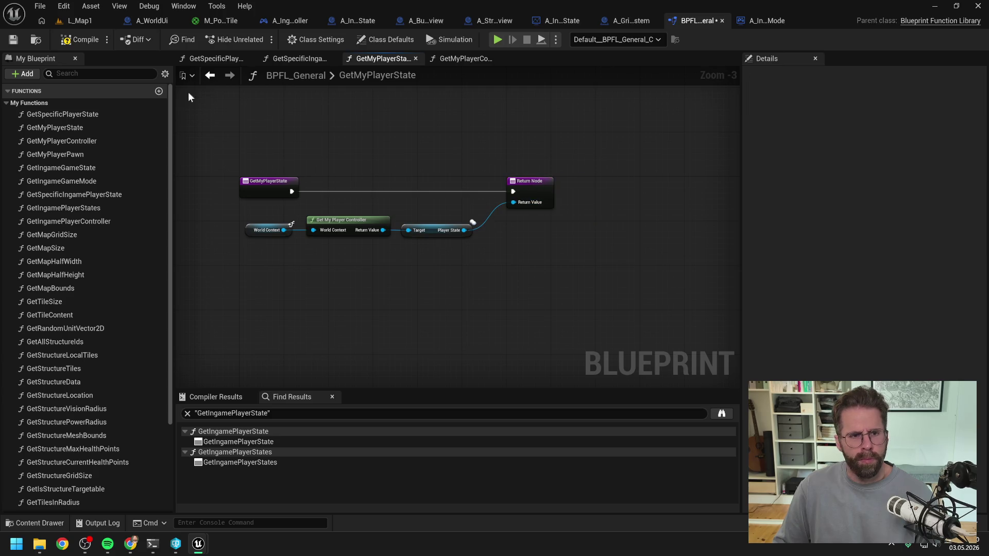
Compile and save BPFL_General, then open GetSpecificIngamePlayerState.
click(79, 41)
key(ctrl+s)
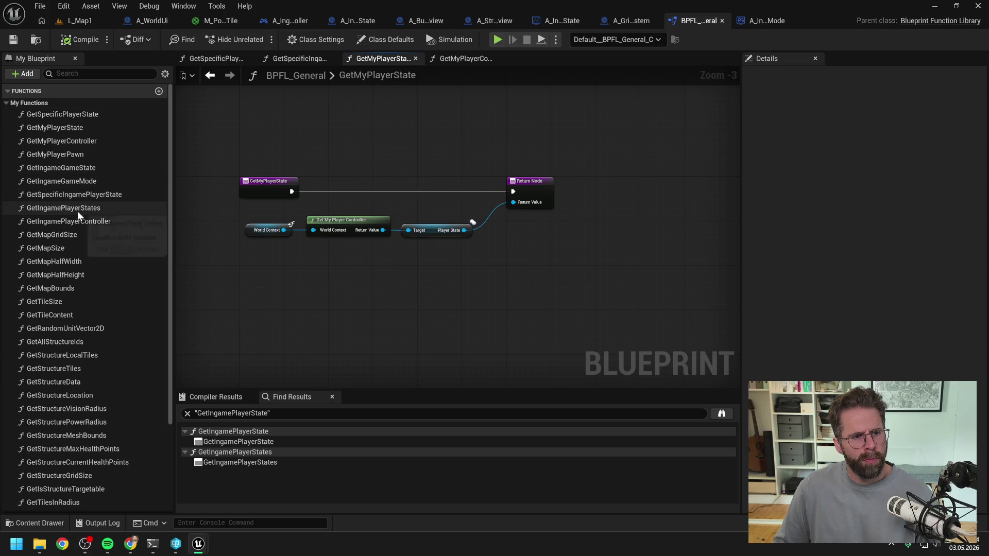
double_click(72, 195)
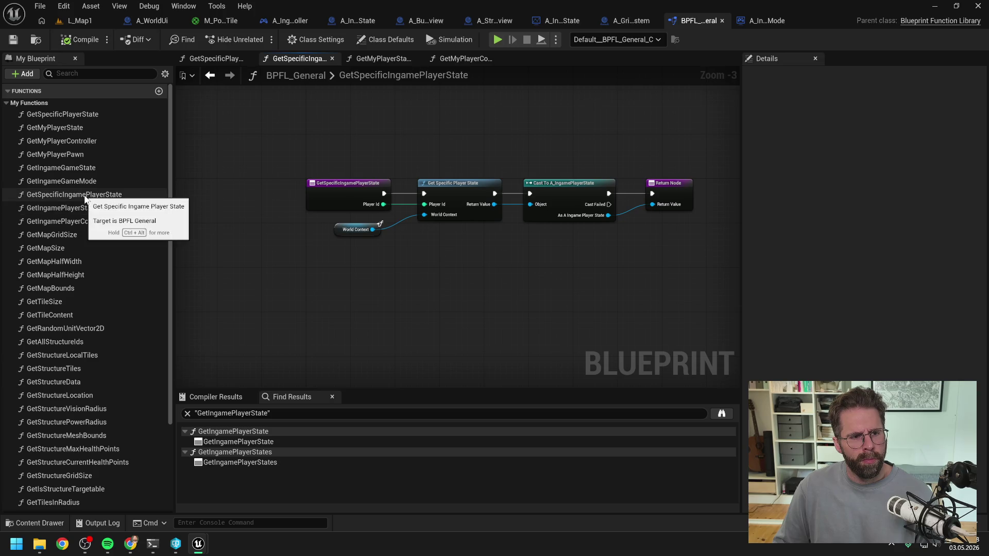
Duplicate GetSpecificIngamePlayerState as GetMyIngamePlayerState and move it near the top of the function list.
click(157, 192)
key(ctrl+w)
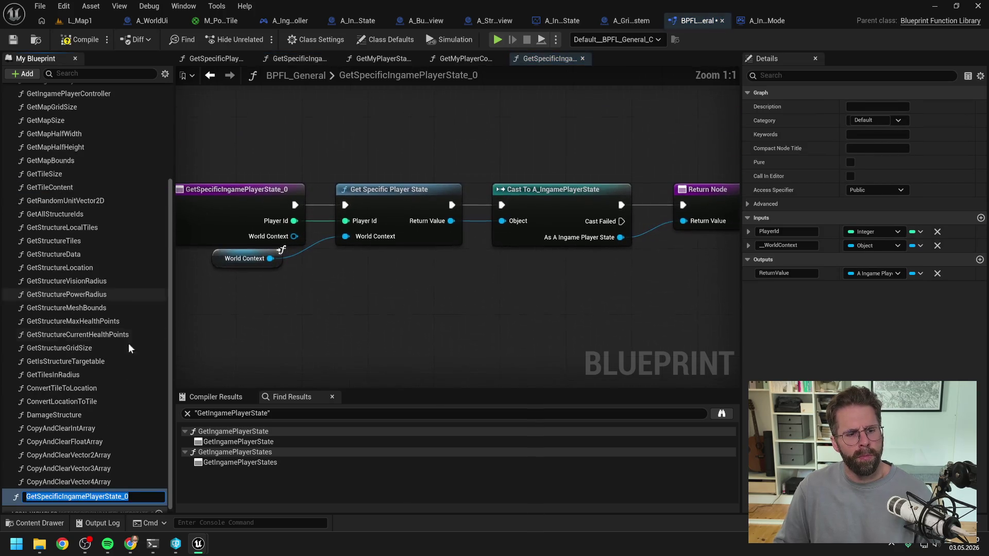
click(66, 498)
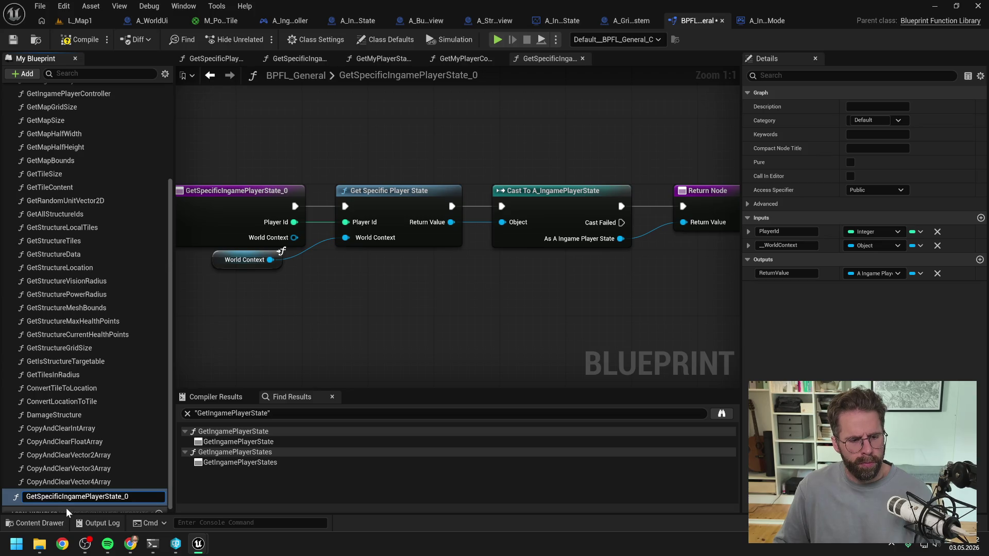
key(BackSpace)
key(BackSpace)
key(BackSpace)
key(BackSpace)
key(BackSpace)
text(MyI)
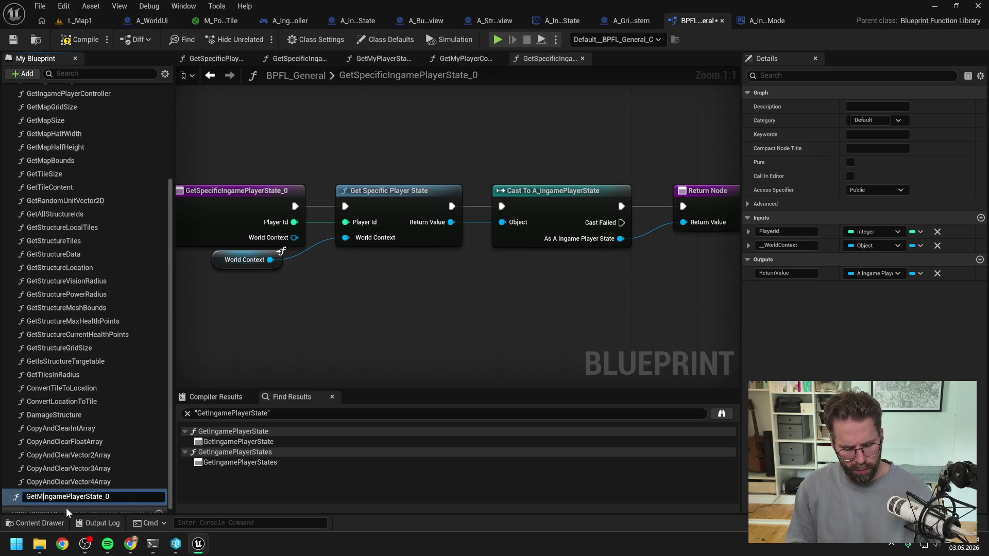
key(End)
key(BackSpace)
key(BackSpace)
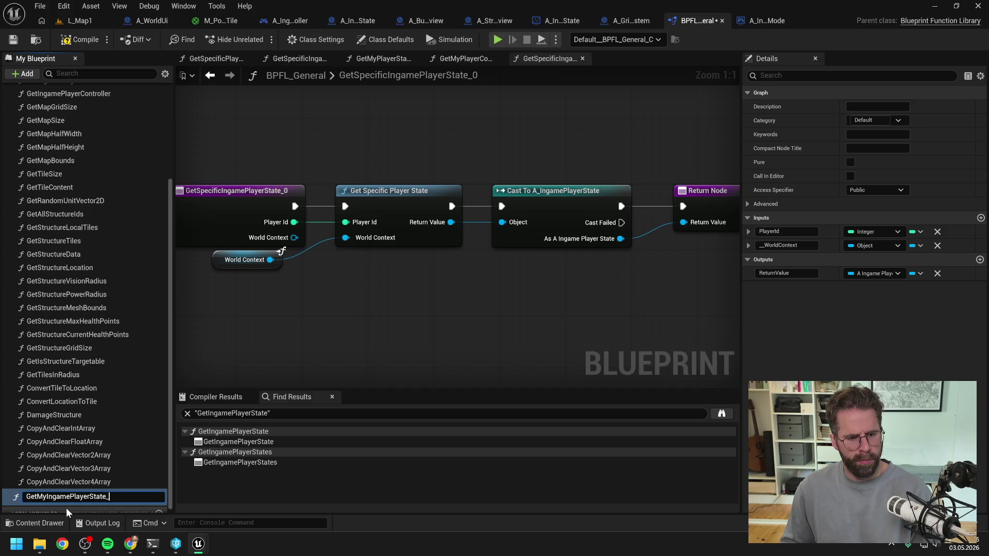
key(Return)
mouse_move(61, 497)
mouse_down()
mouse_move(42, 276)
mouse_move(51, 248)
mouse_move(63, 255)
mouse_move(61, 168)
mouse_move(83, 175)
mouse_move(83, 142)
mouse_up()
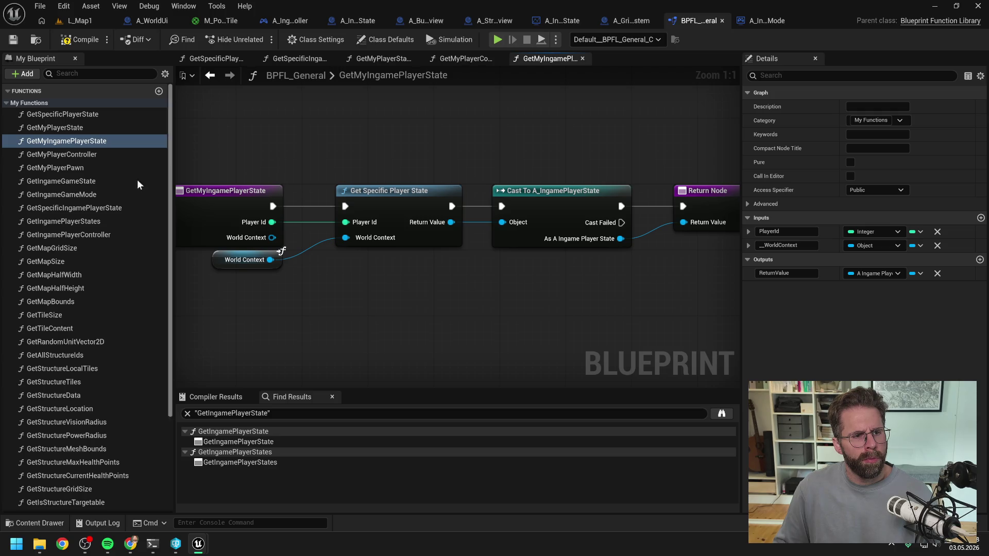
Compile the library, review GetSpecificIngamePlayerState's inputs, and open GetIngamePlayerController.
click(67, 141)
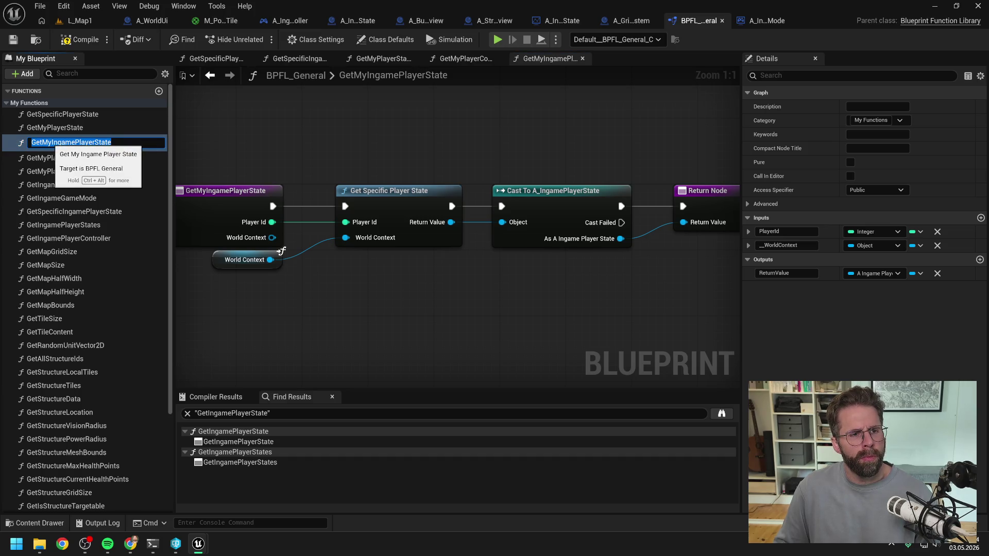
click(283, 126)
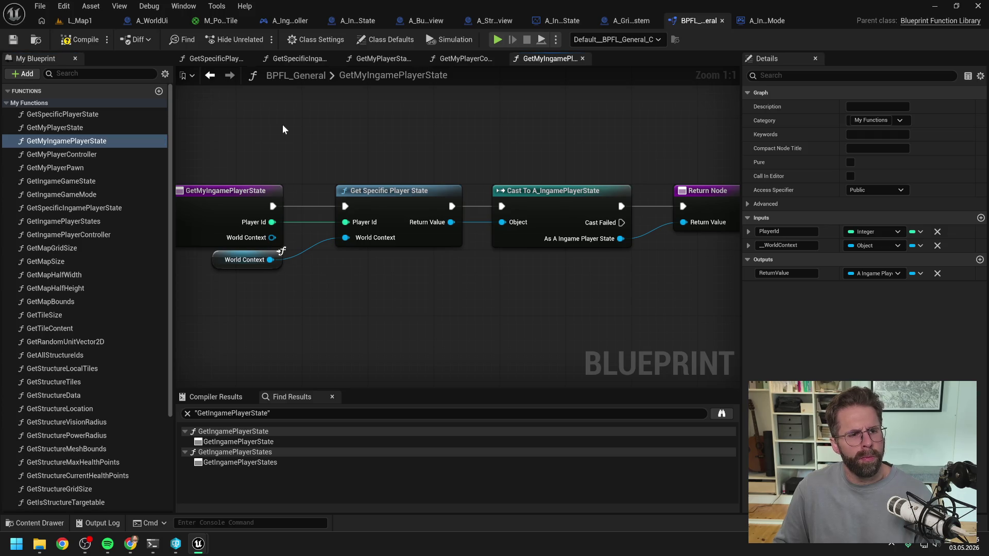
click(80, 39)
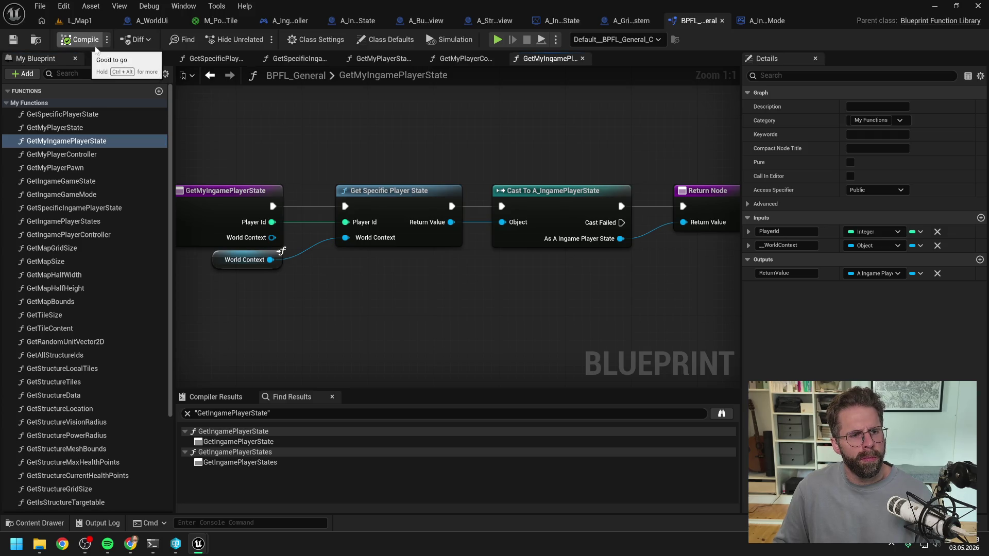
click(82, 208)
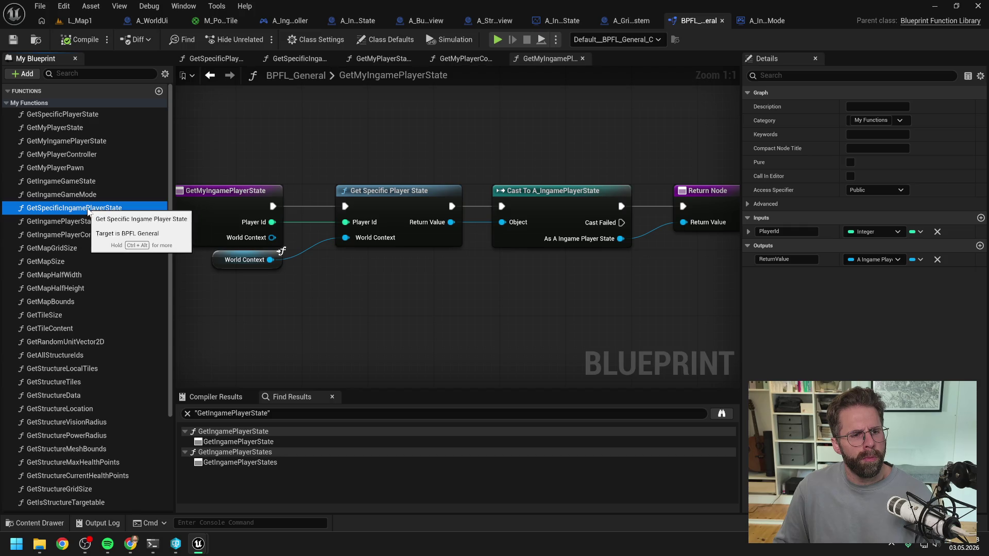
click(90, 235)
double_click(92, 235)
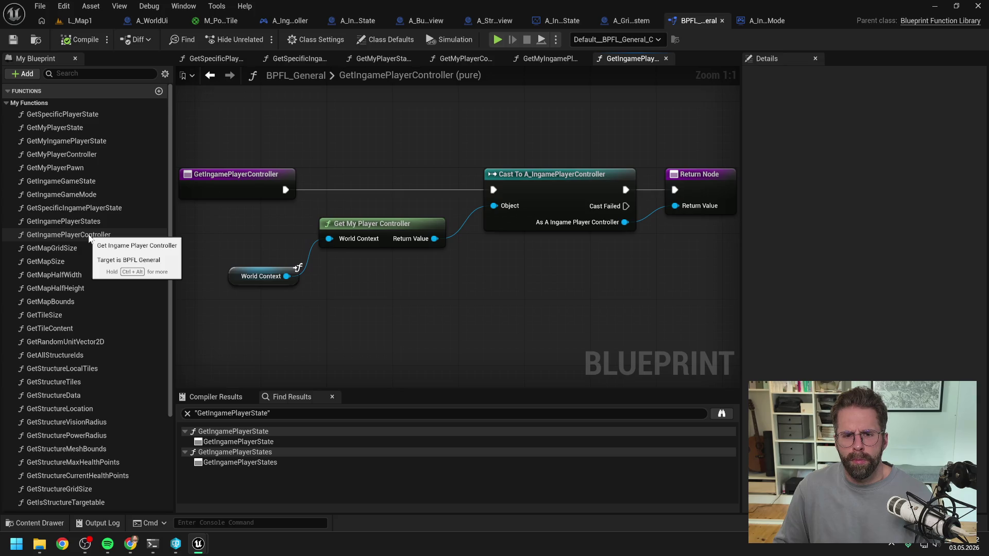
Rename GetIngamePlayerController to GetMyIngamePlayerController, check out the asset, and place it below GetMyPlayerPawn.
click(73, 236)
key(F2)
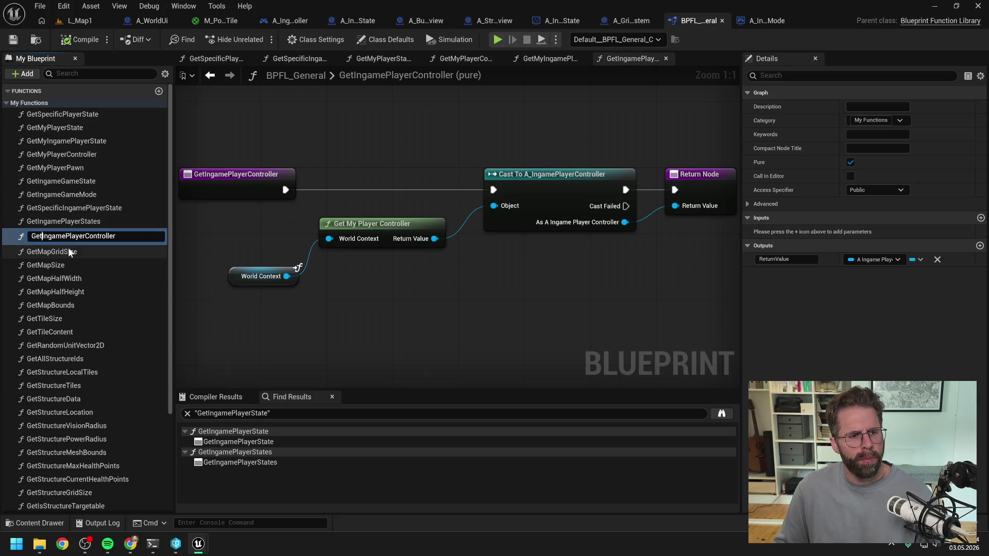
text(My)
key(Return)
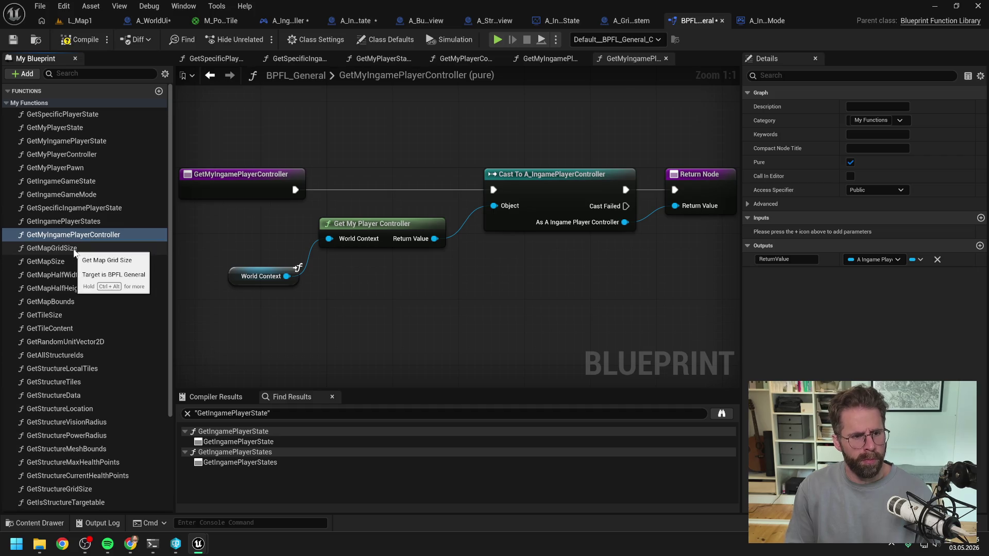
click(490, 389)
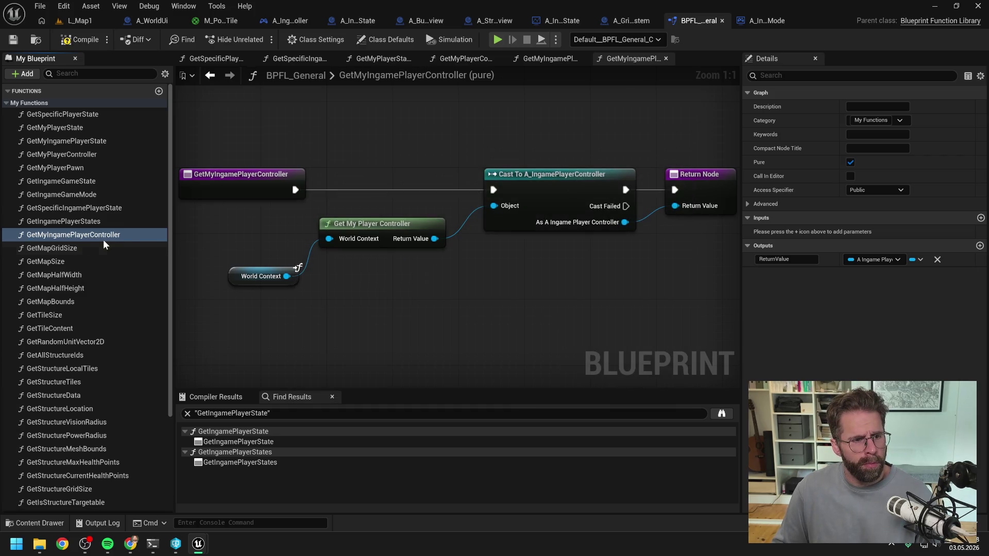
drag(65, 238, 77, 166)
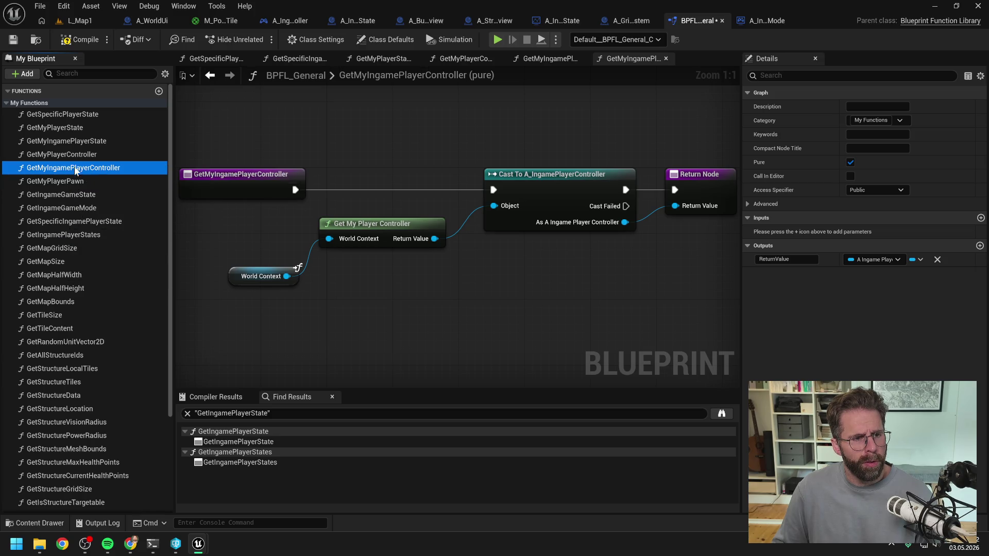
Reorder functions: GetIngameGameState first, GetIngameGameMode second, GetSpecificIngamePlayerState below GetSpecificPlayerState; save.
click(78, 222)
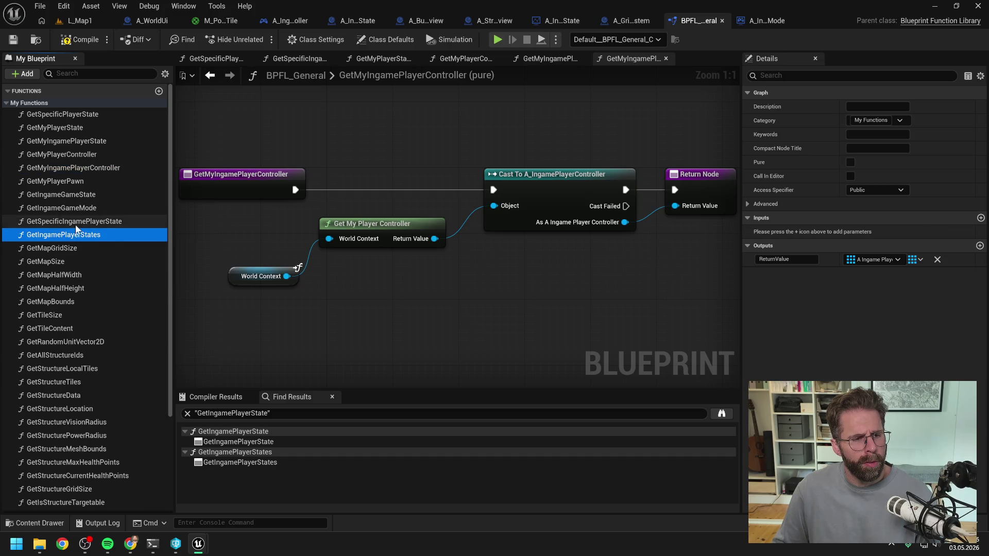
click(57, 181)
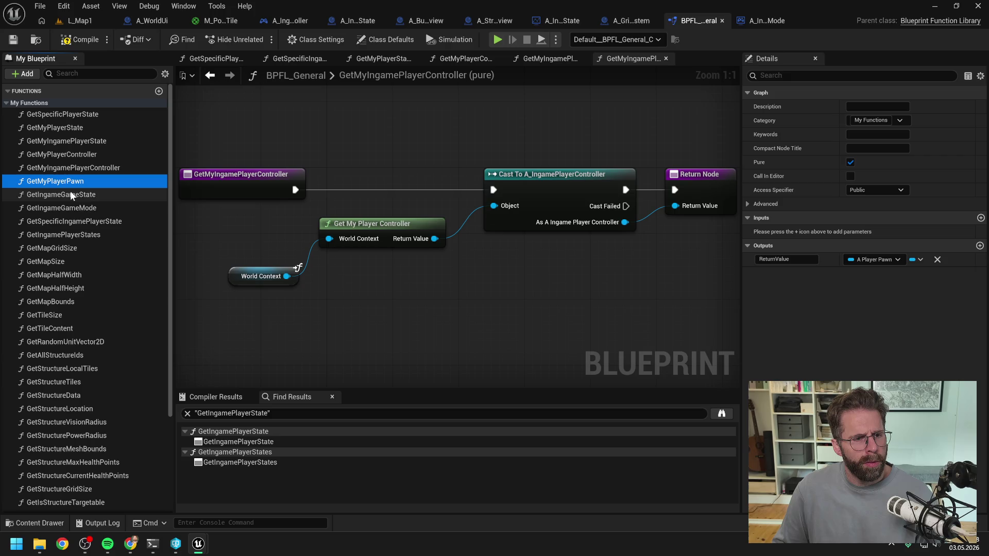
click(78, 195)
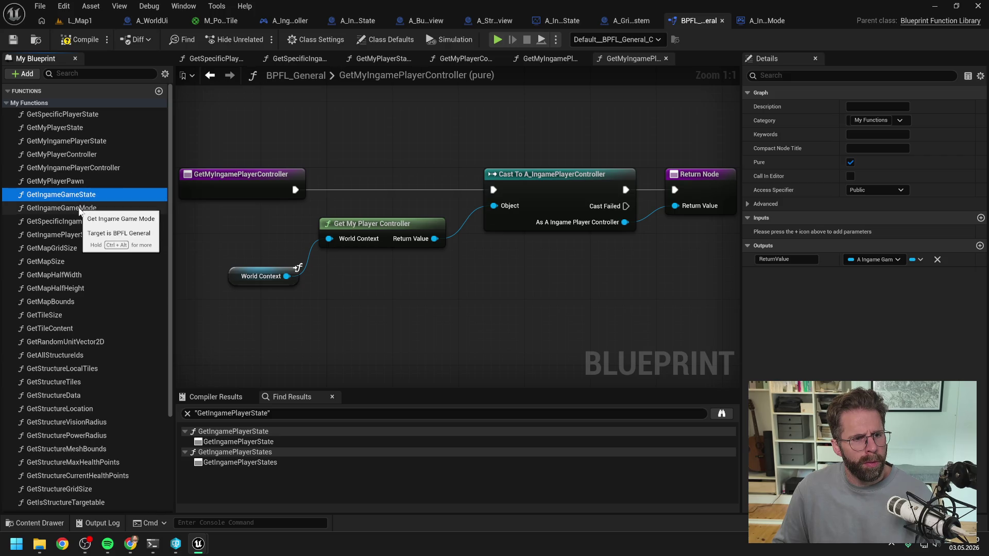
drag(73, 196, 70, 113)
drag(77, 209, 74, 124)
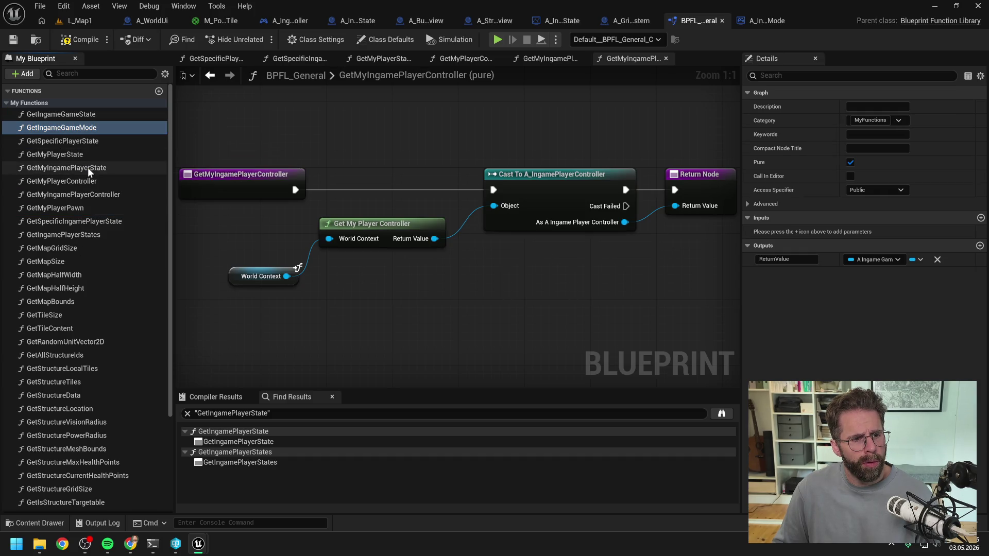
click(98, 222)
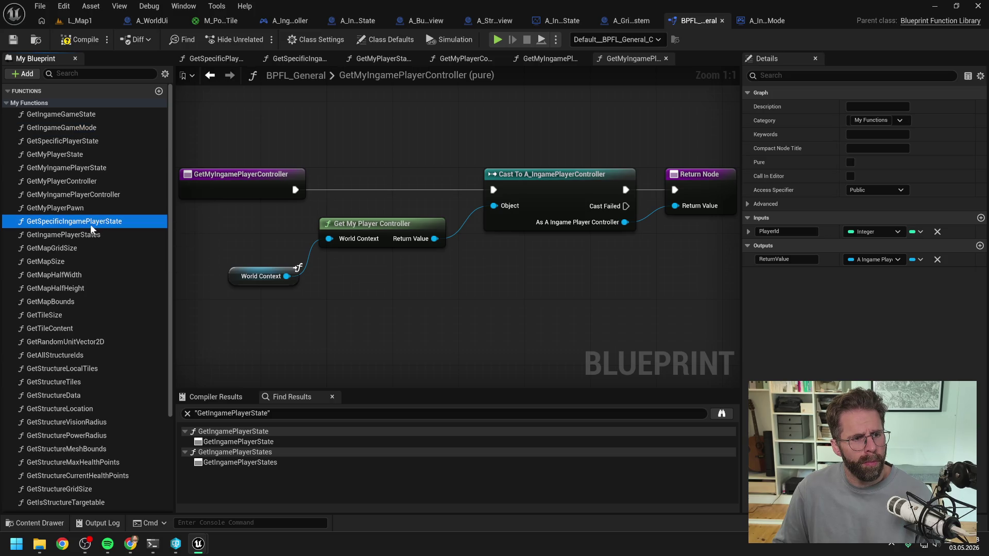
drag(84, 224, 81, 153)
key(ctrl+s)
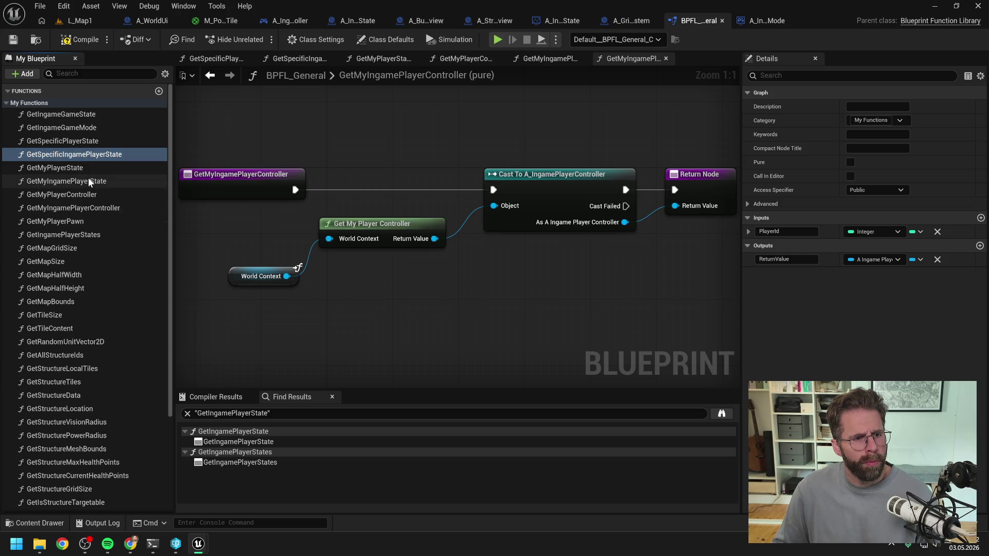
Move GetMyPlayerState and GetIngamePlayerStates above GetSpecificIngamePlayerState in the function list.
click(90, 167)
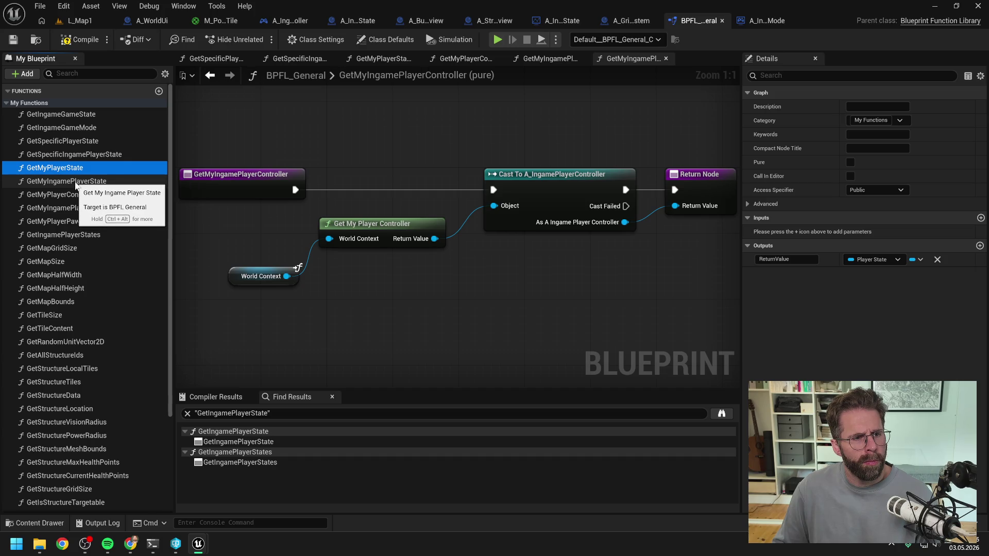
drag(67, 168, 72, 156)
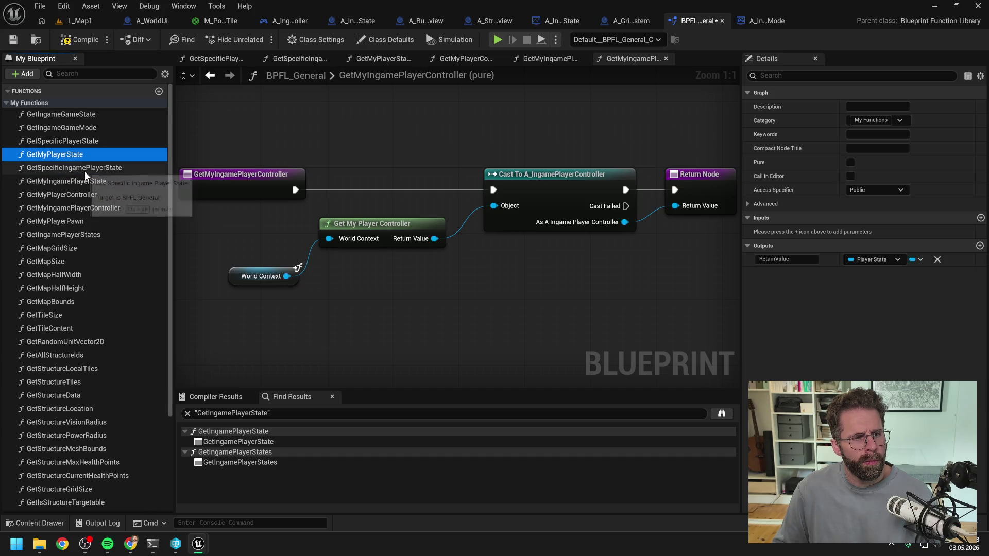
click(86, 170)
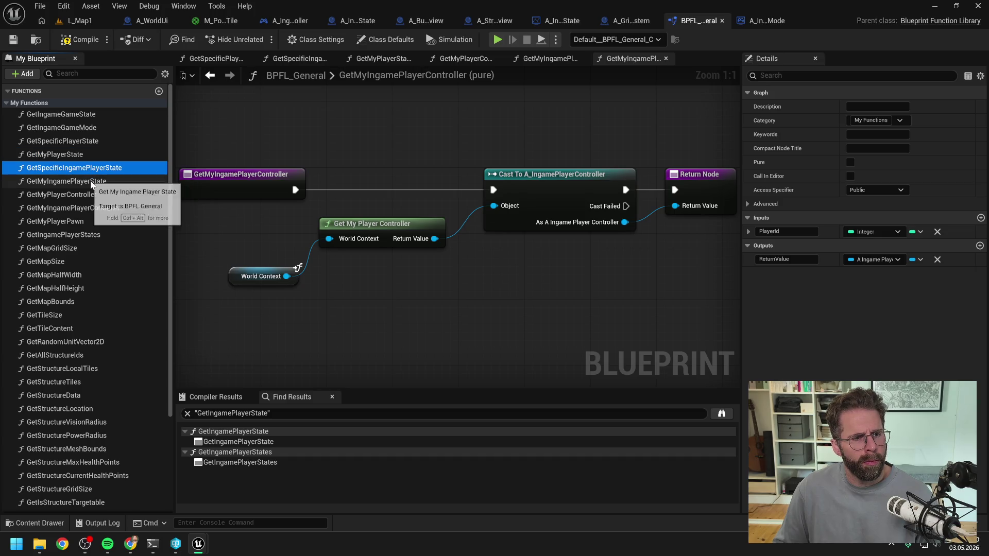
click(89, 182)
click(82, 169)
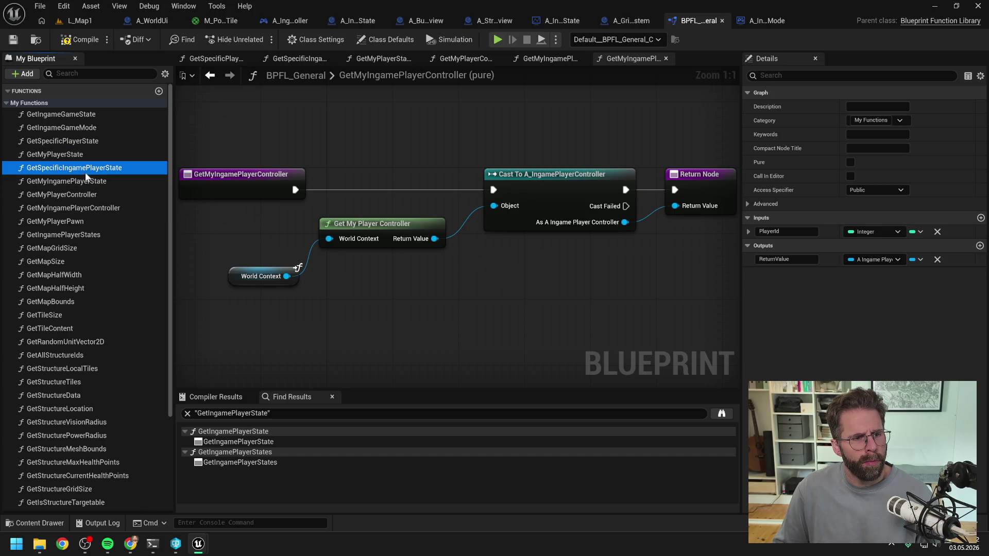
click(88, 182)
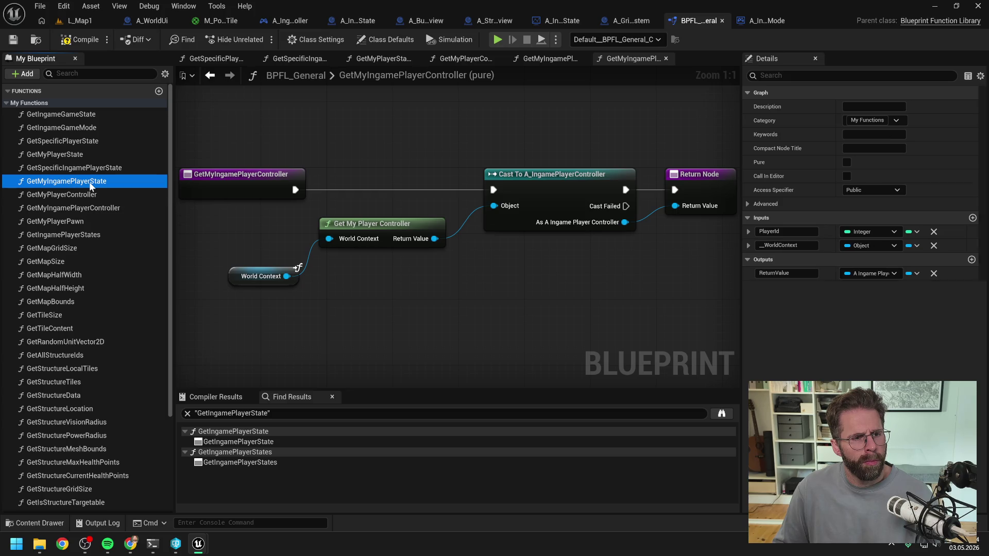
click(83, 194)
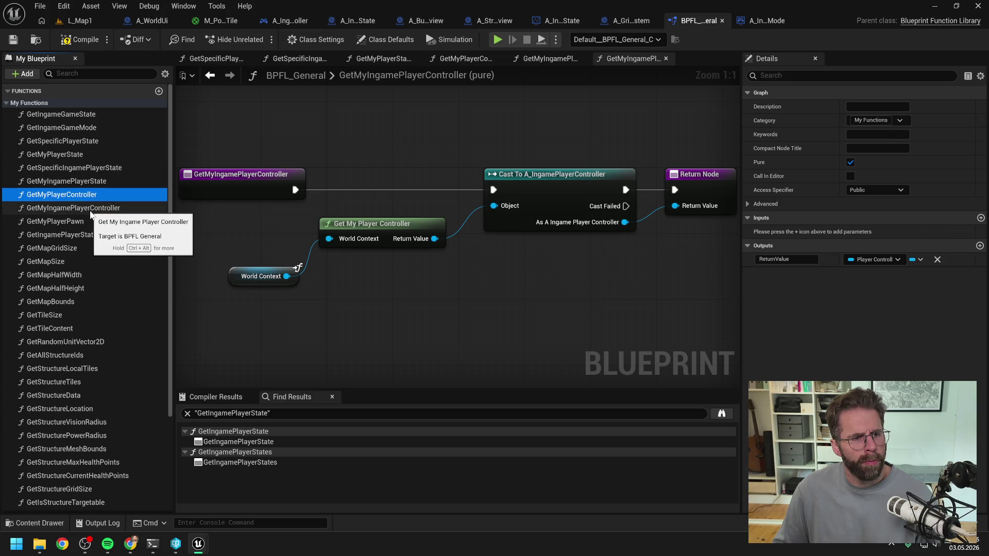
click(90, 210)
click(81, 225)
click(84, 234)
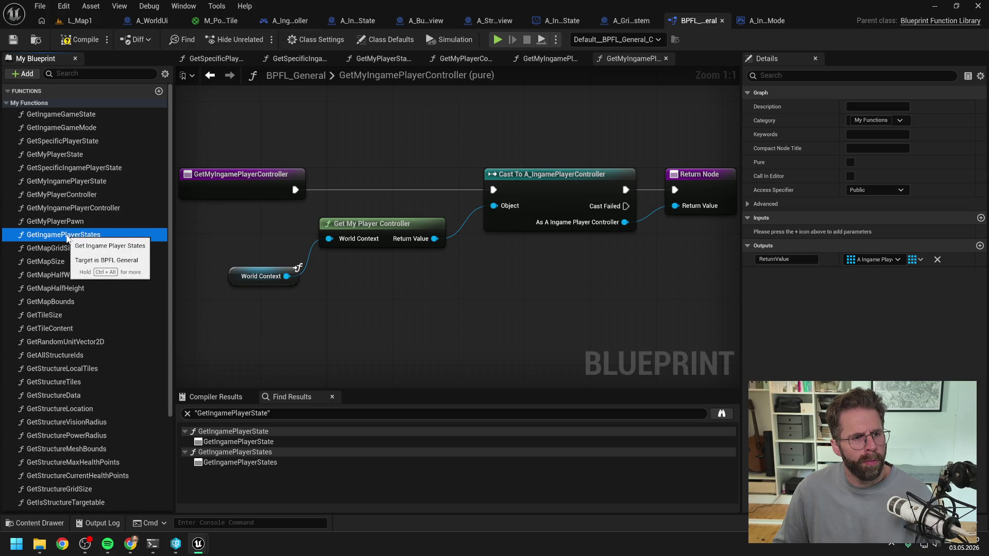
drag(67, 237, 82, 169)
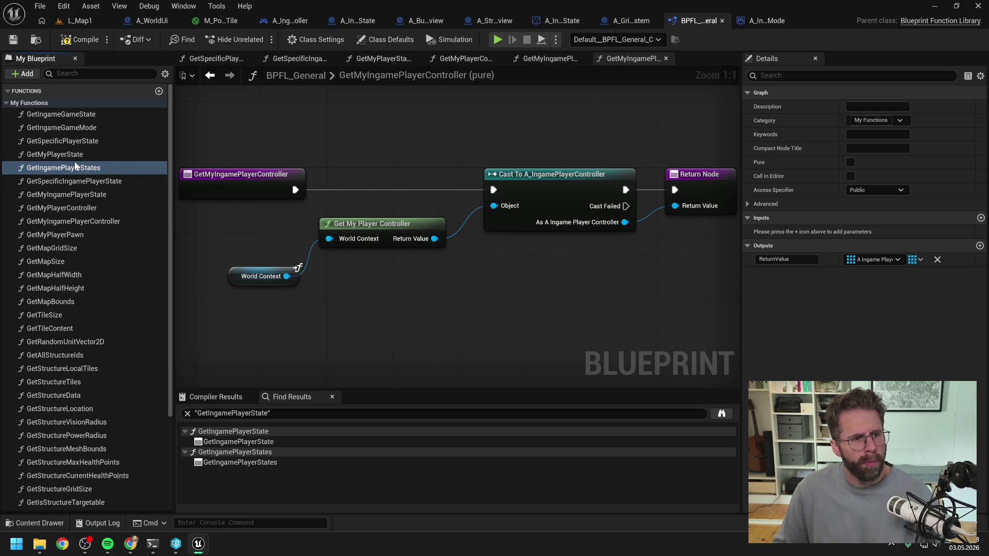
Review the player-state functions' details and open the GetMyPlayerState graph.
click(75, 142)
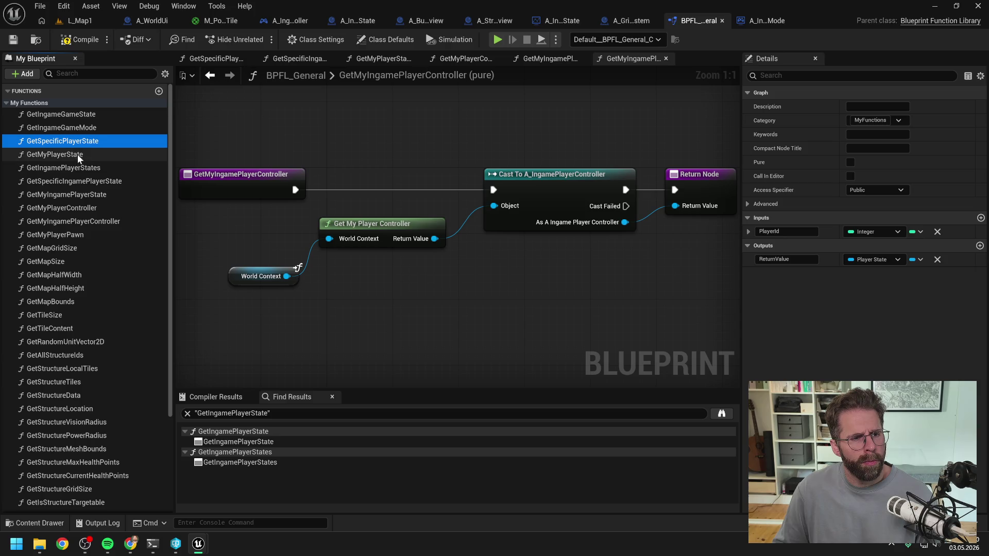
click(79, 168)
click(85, 222)
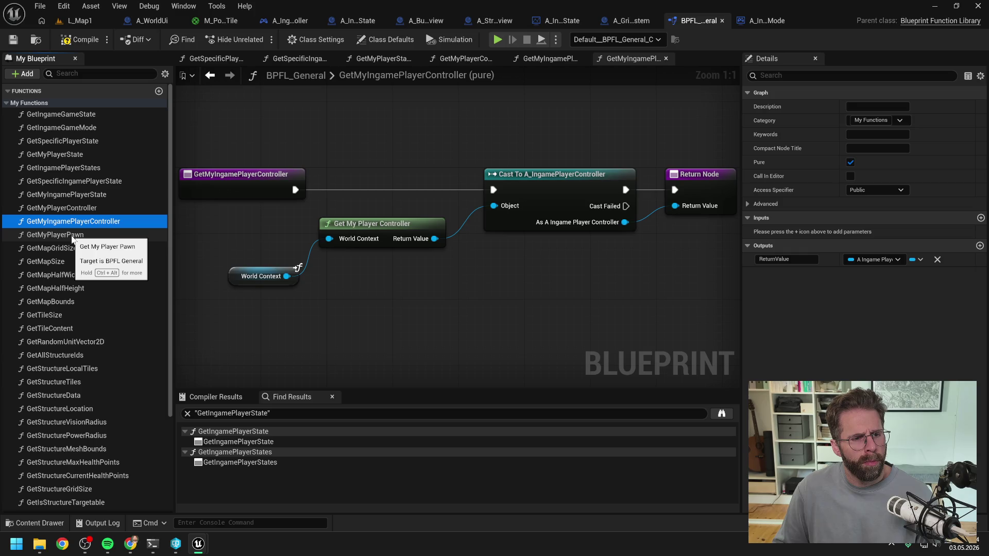
click(77, 181)
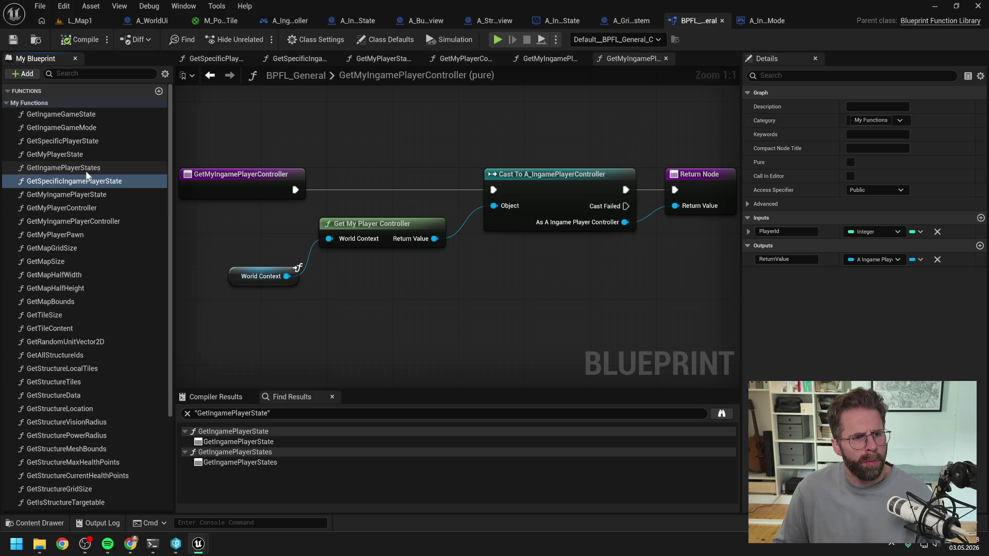
double_click(76, 156)
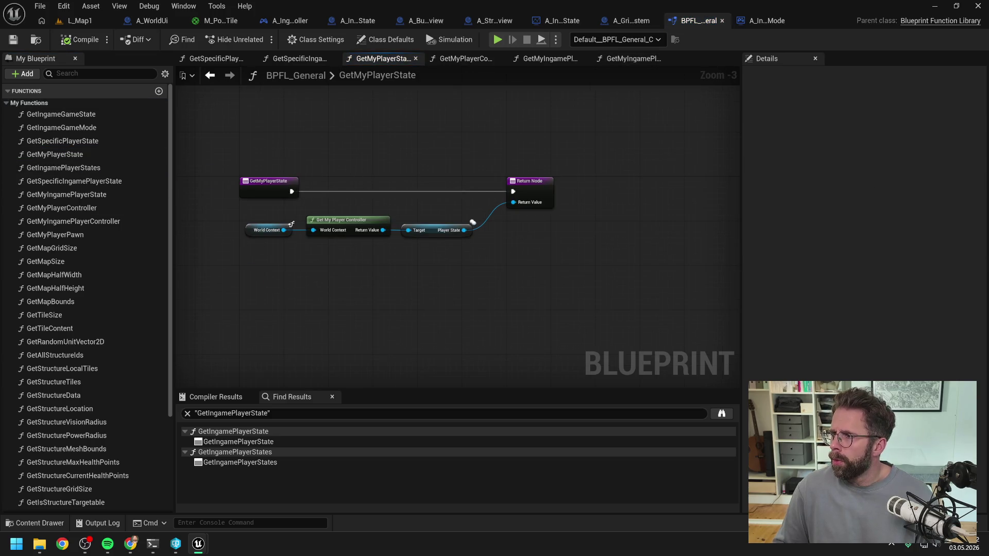
key(ctrl+Tab)
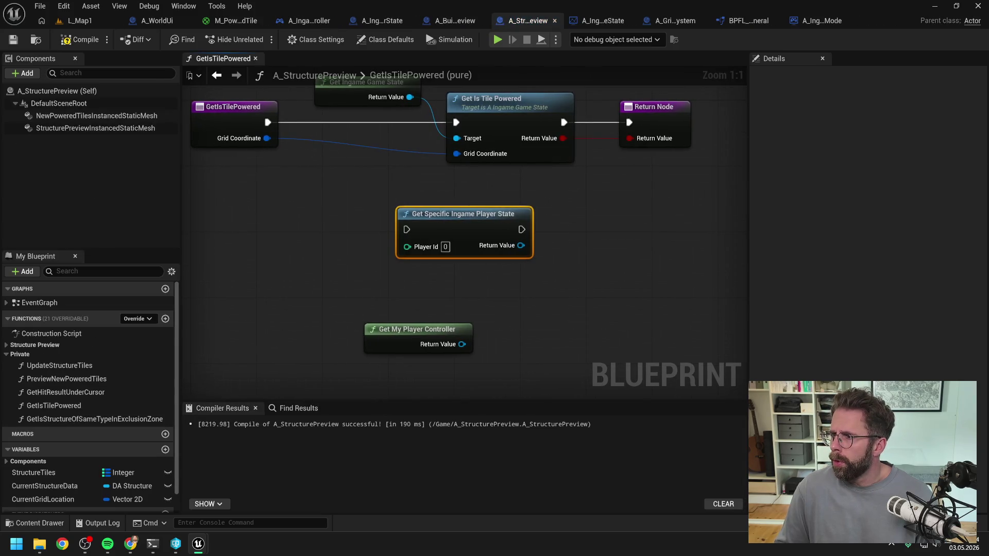
key(ctrl+Tab)
scroll(508, 289, down, 3)
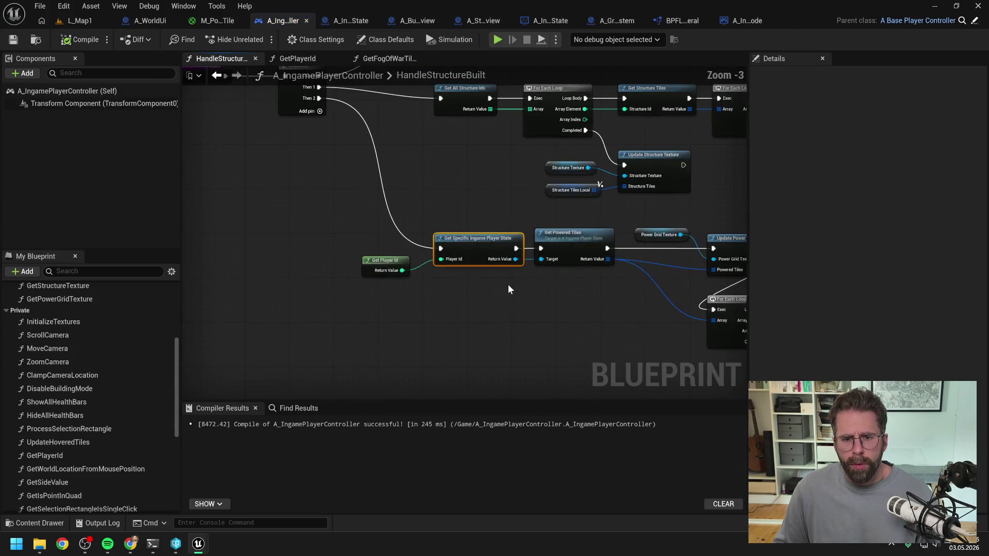
click(502, 294)
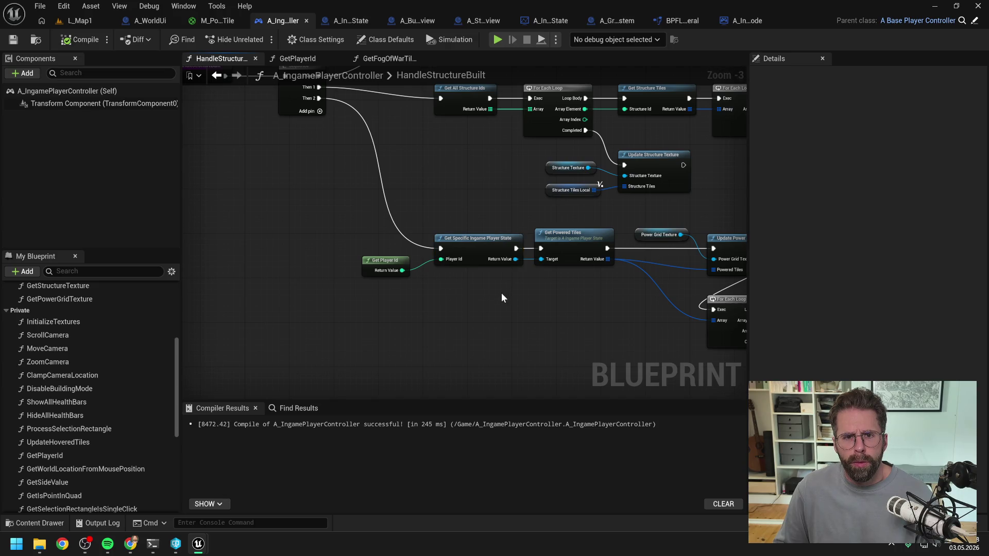
right_click(475, 311)
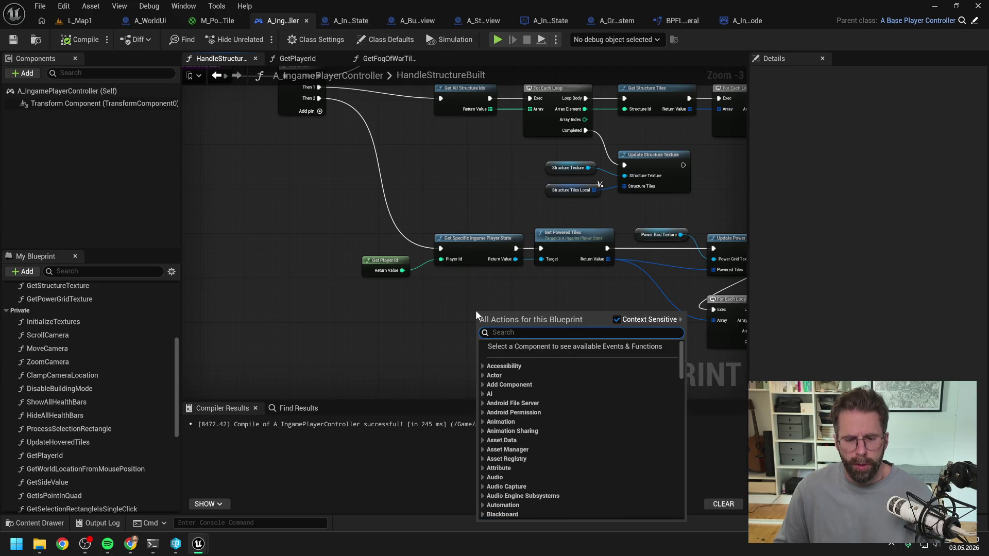
text(get my play e)
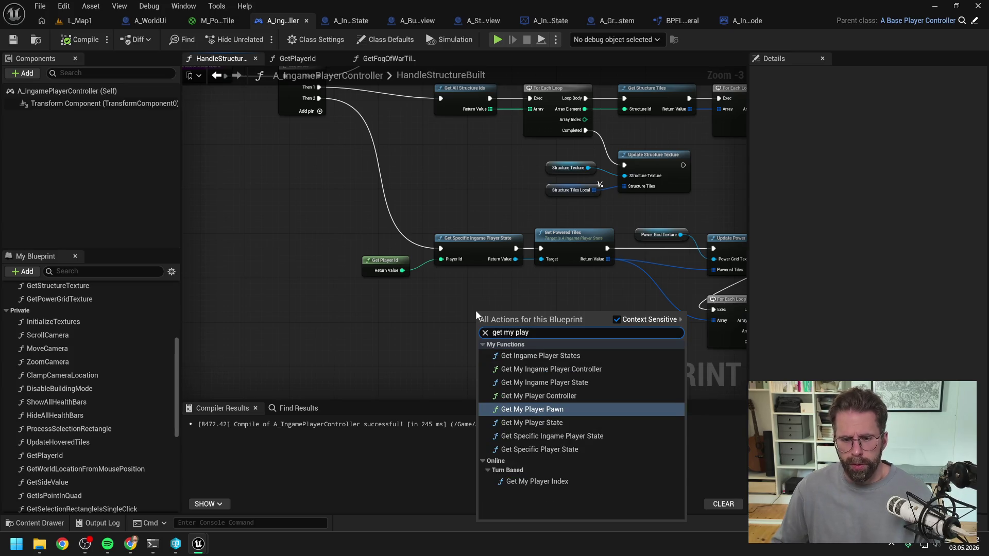
key(BackSpace)
text(sta)
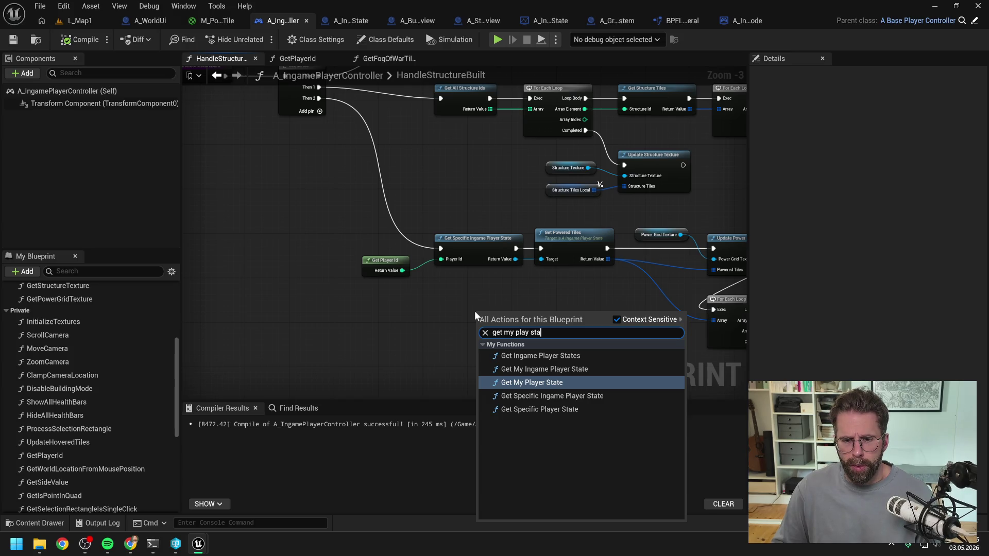
click(402, 320)
click(684, 19)
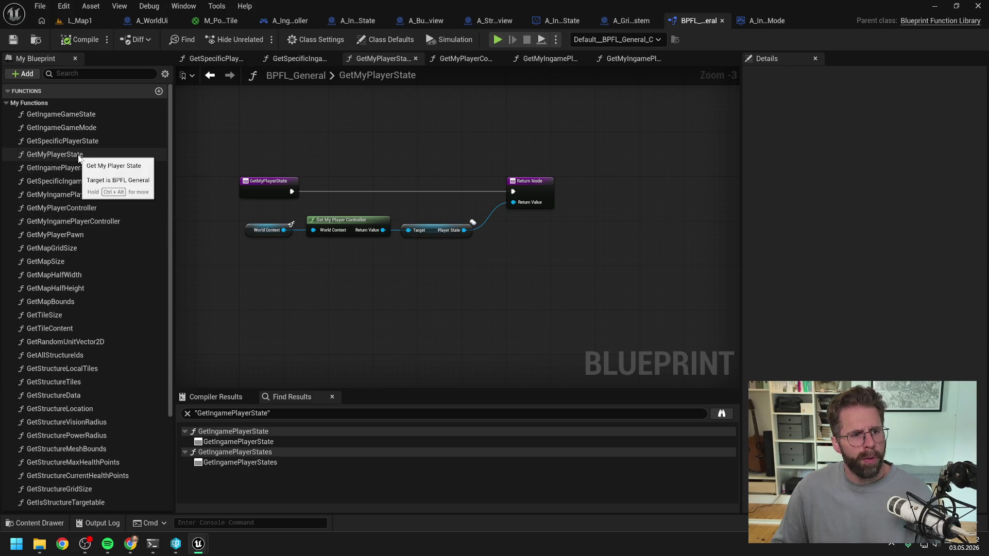
Browse the GetSpecificIngamePlayerState, GetIngamePlayerStates, GetMyPlayerState and player controller function graphs.
double_click(91, 182)
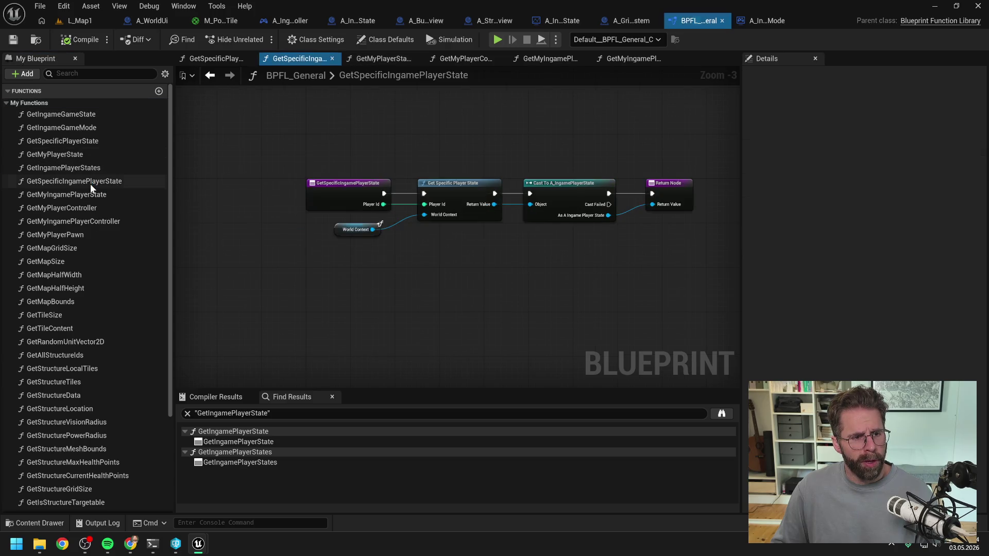
scroll(106, 230, down, 5)
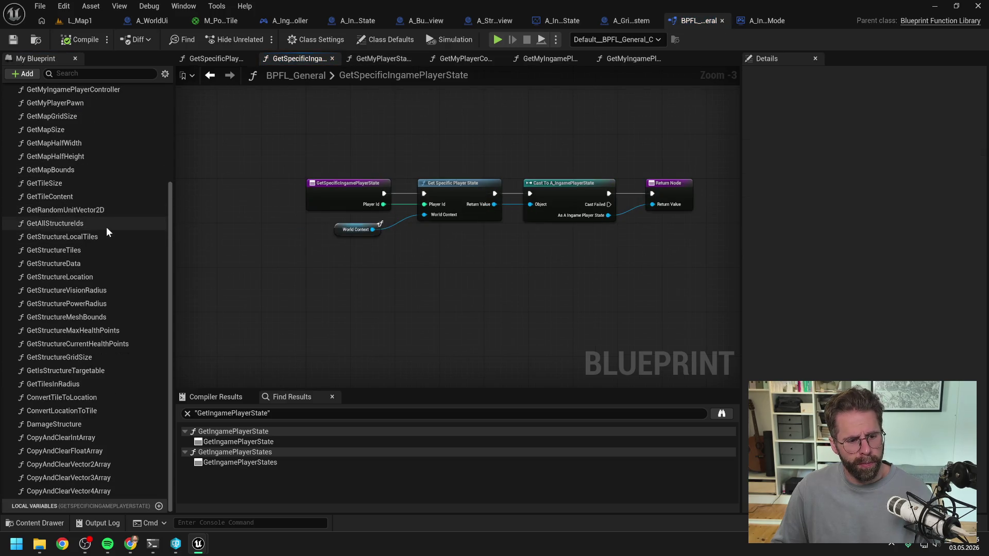
scroll(106, 227, up, 5)
double_click(74, 170)
double_click(72, 156)
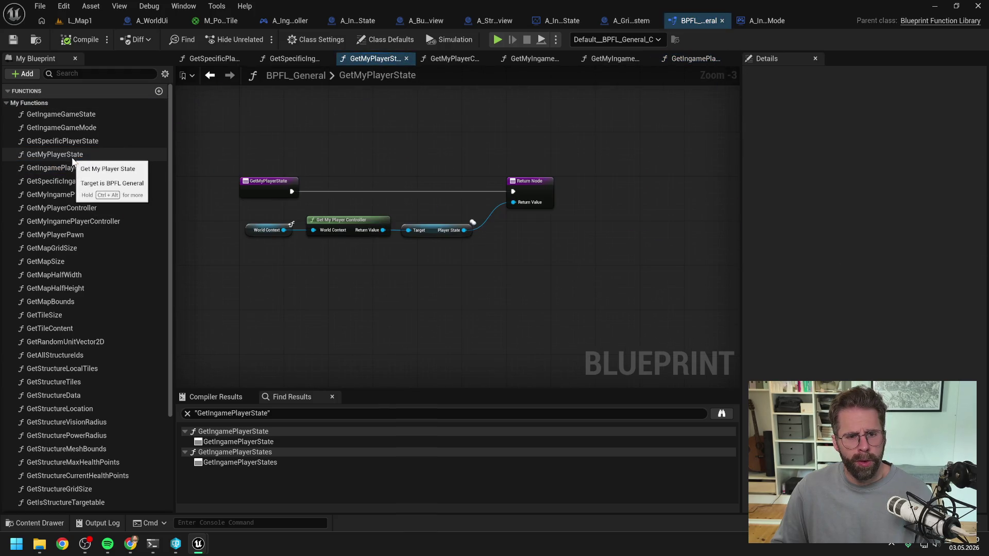
click(72, 156)
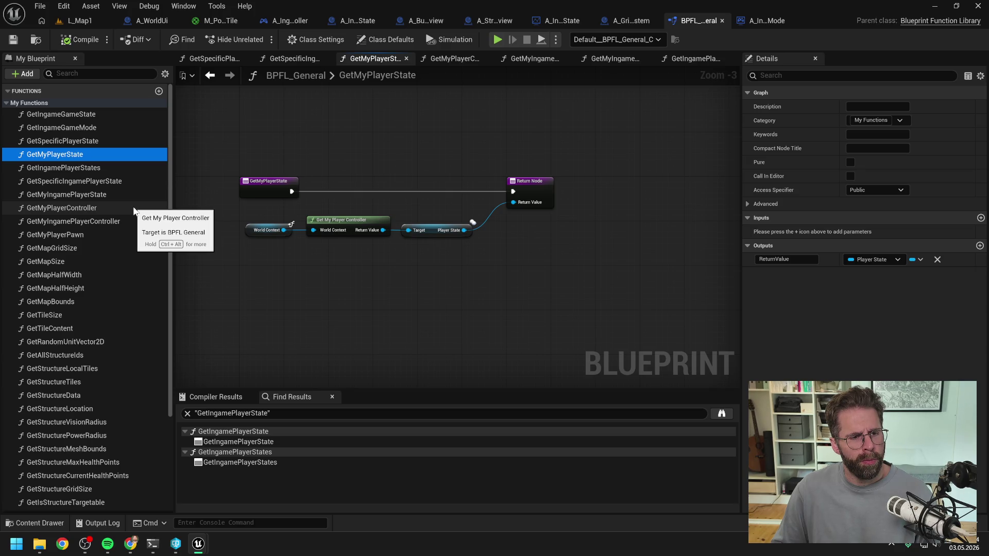
double_click(105, 221)
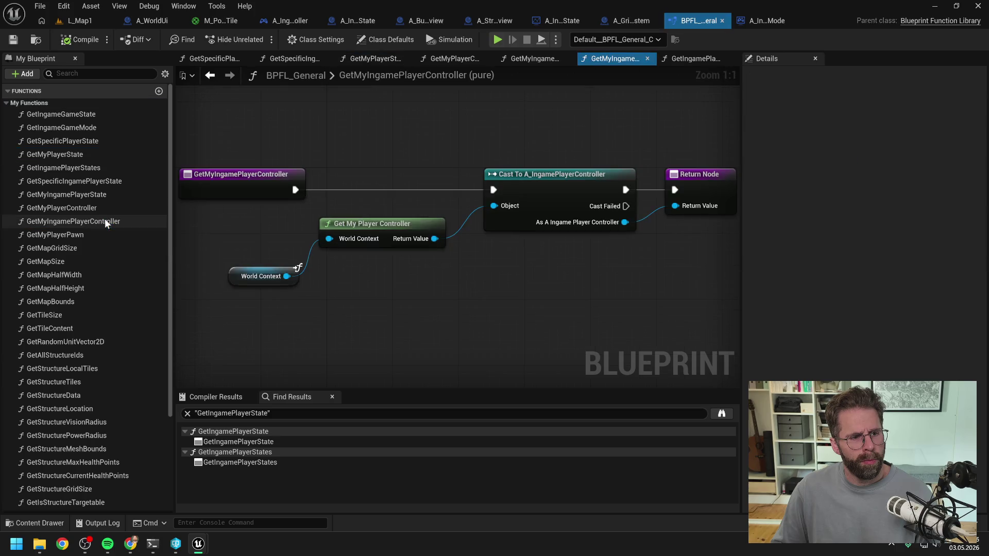
click(81, 208)
double_click(81, 208)
double_click(82, 220)
double_click(70, 167)
Duplicate GetMyPlayerState, cancel the rename, and delete the GetMyPlayerState_0 copy.
click(70, 154)
double_click(70, 154)
click(70, 154)
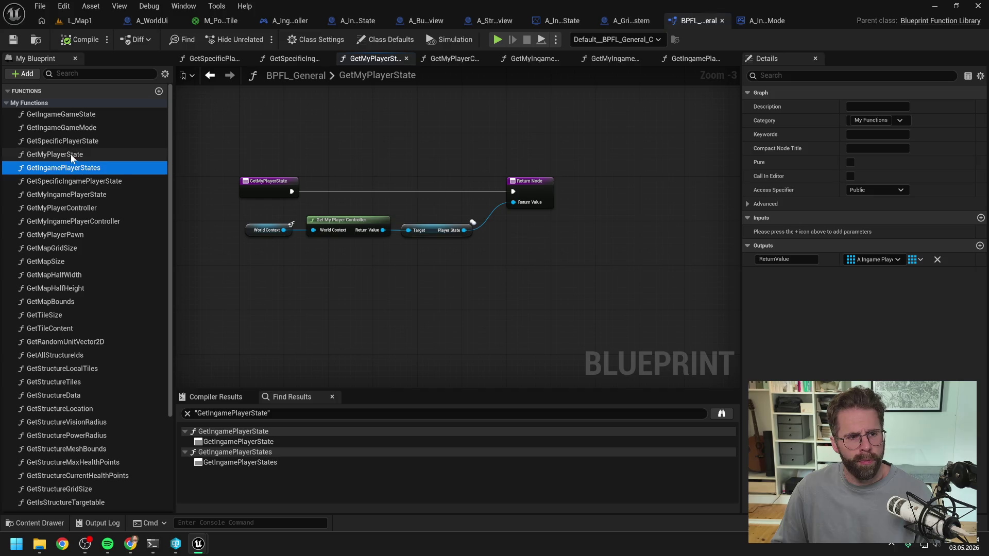
key(ctrl+d)
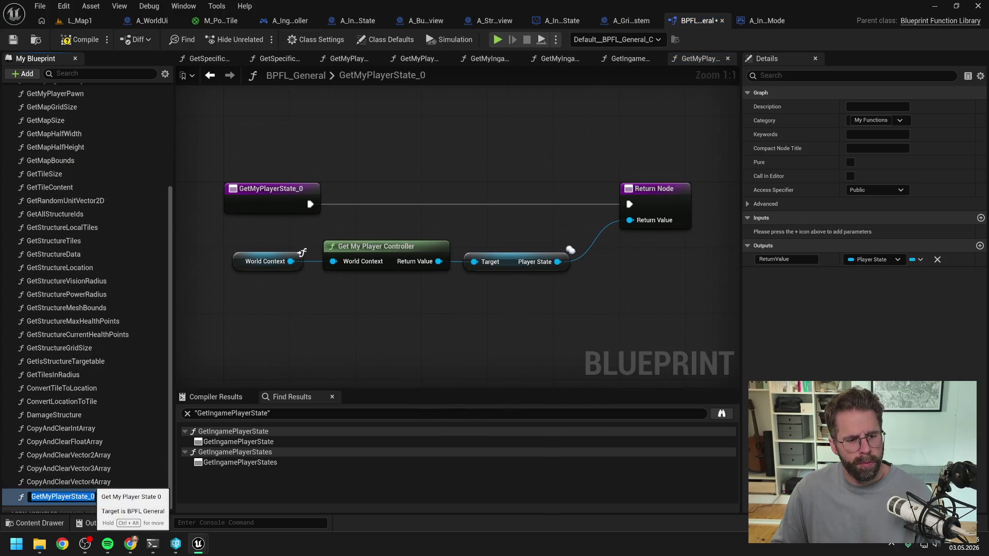
text(Ingame)
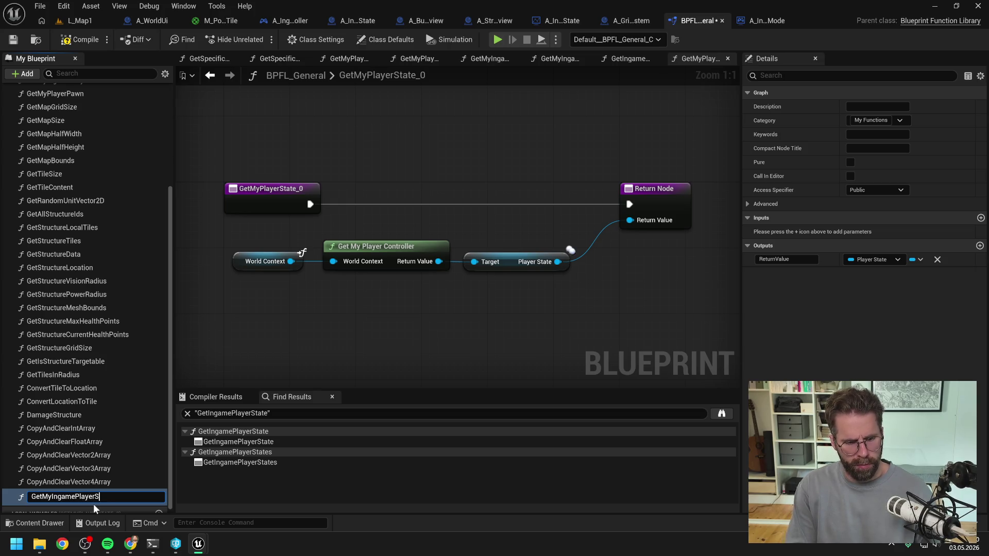
key(Escape)
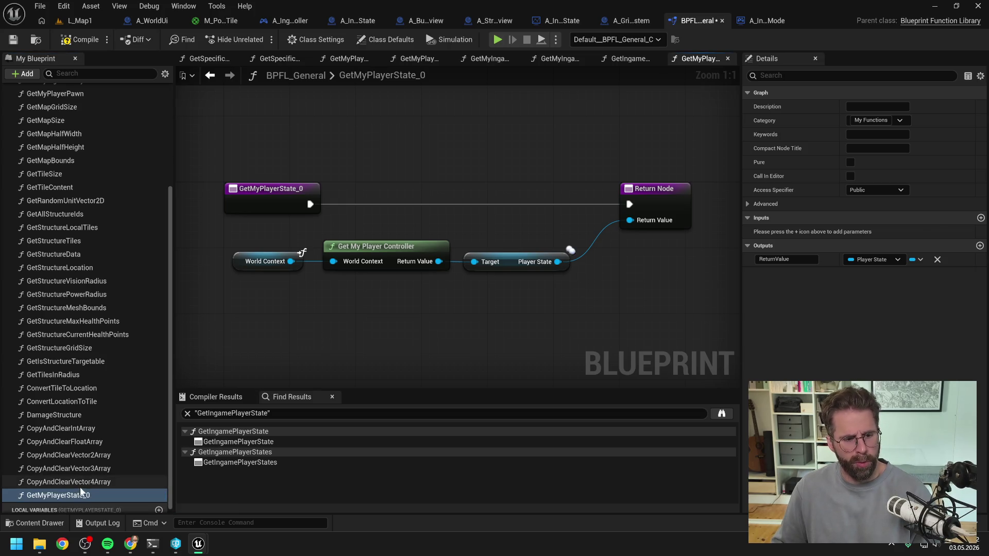
key(Delete)
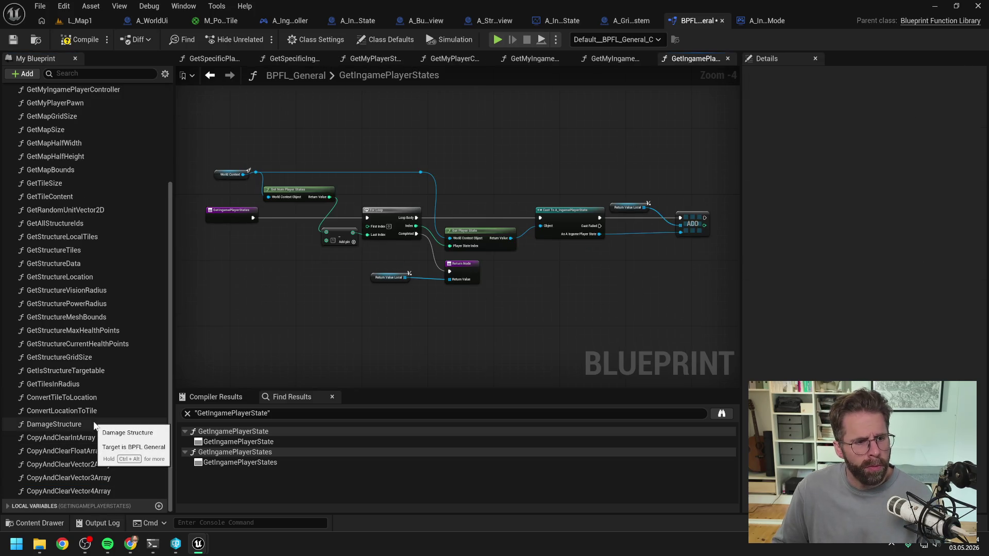
click(98, 74)
In GetMyIngamePlayerState, add a Get My Player State node and delete Get Specific Player State and World Context.
text(get my ingame)
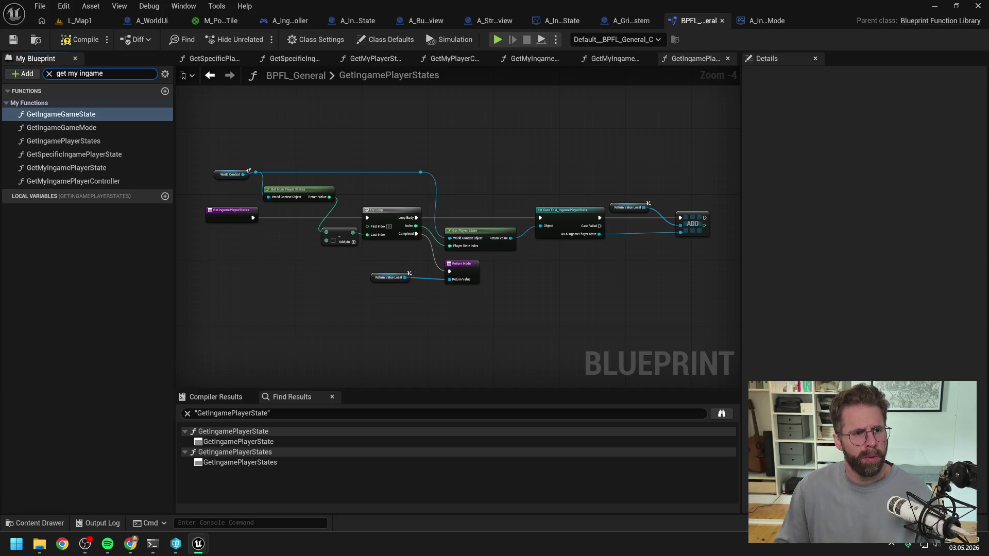
double_click(93, 168)
scroll(347, 137, down, 2)
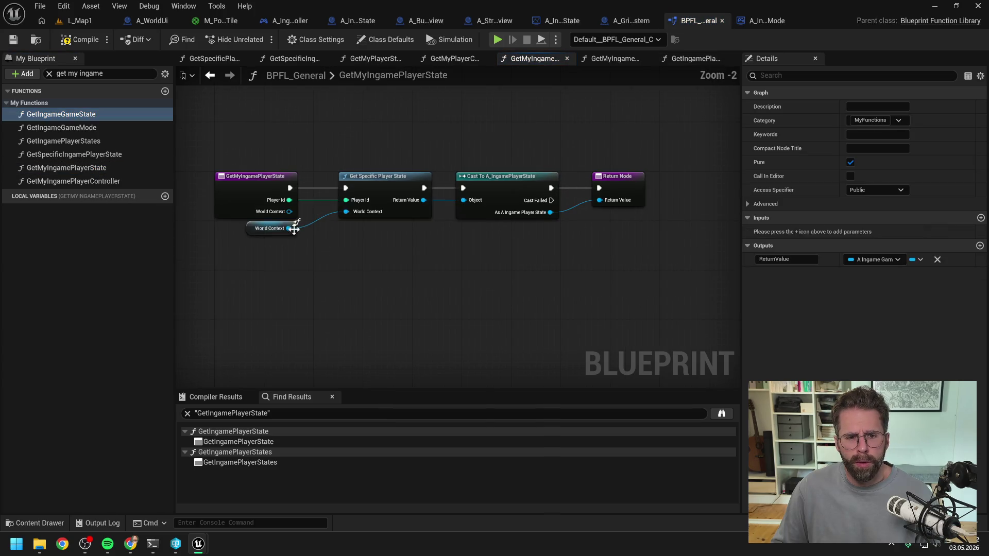
drag(273, 230, 269, 248)
click(346, 249)
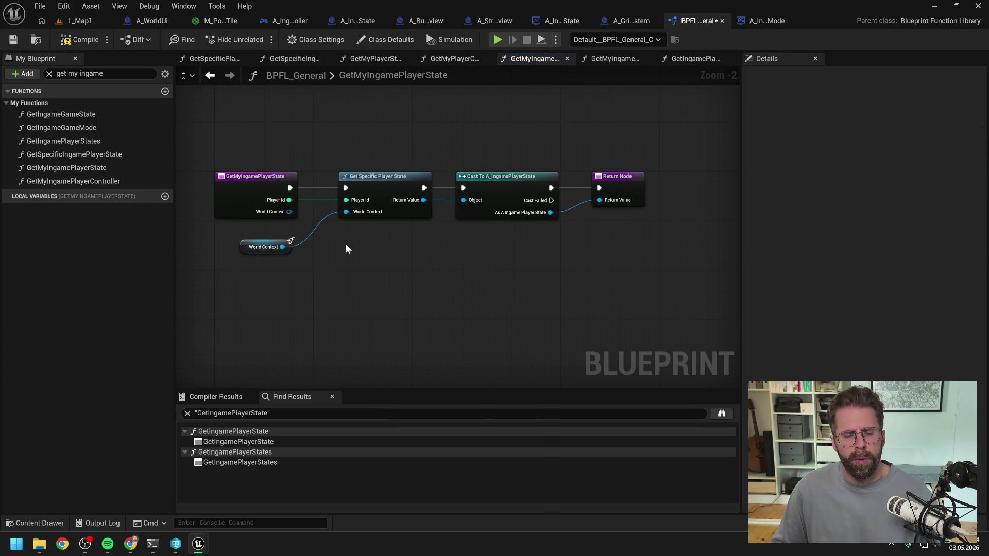
right_click(344, 260)
text(get my player)
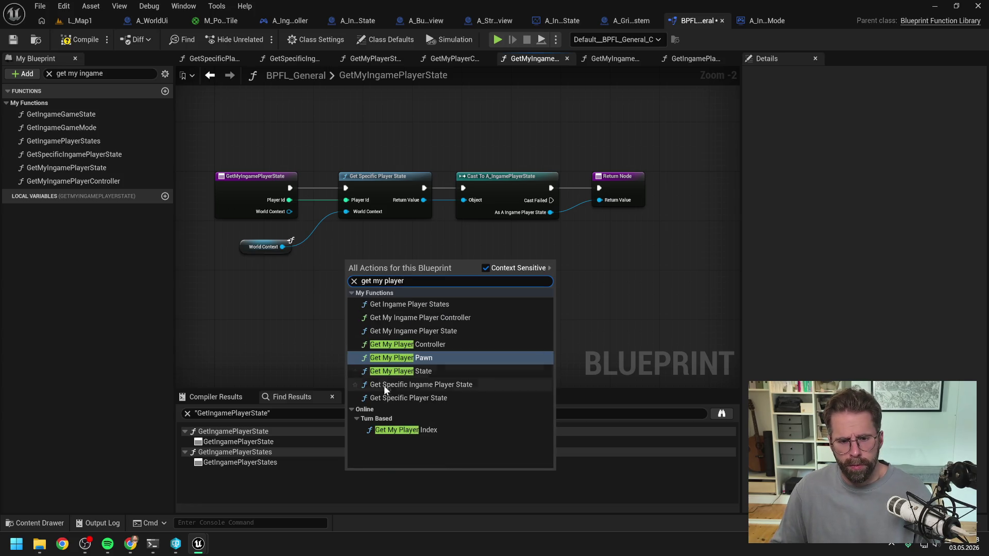
click(392, 372)
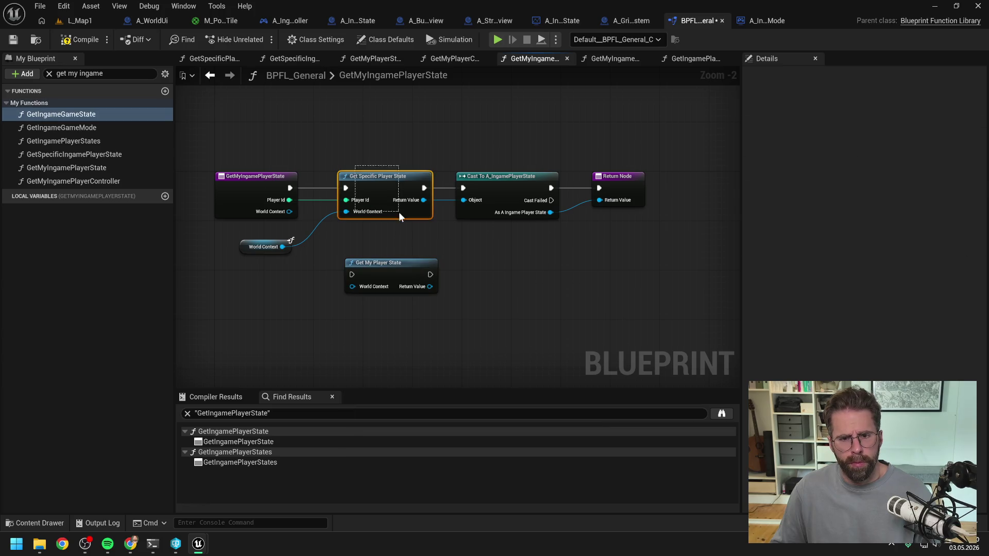
ctrl+click(279, 247)
key(Delete)
click(245, 203)
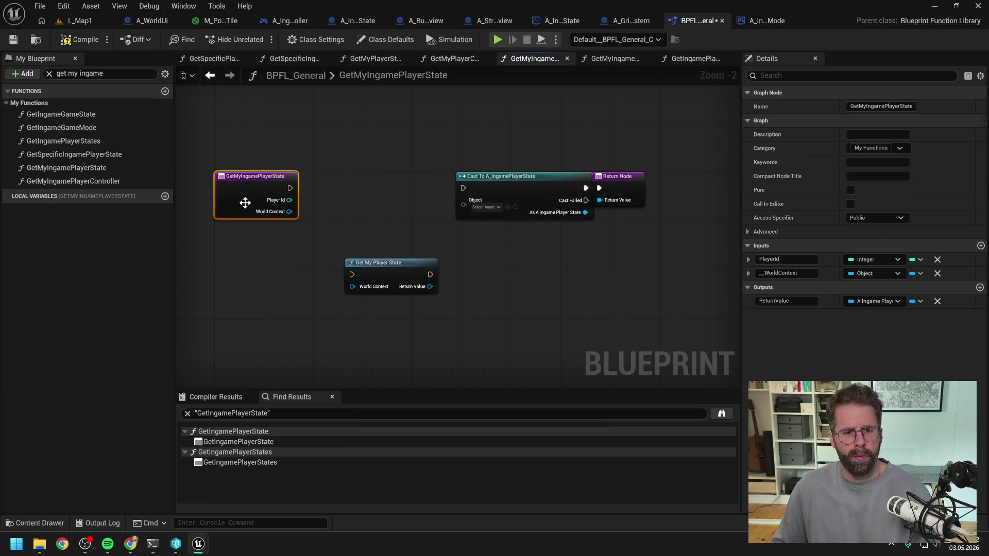
Remove the Player Id and WorldContext inputs, feed Get My Player State into the cast, and compile.
click(939, 261)
drag(394, 264, 386, 183)
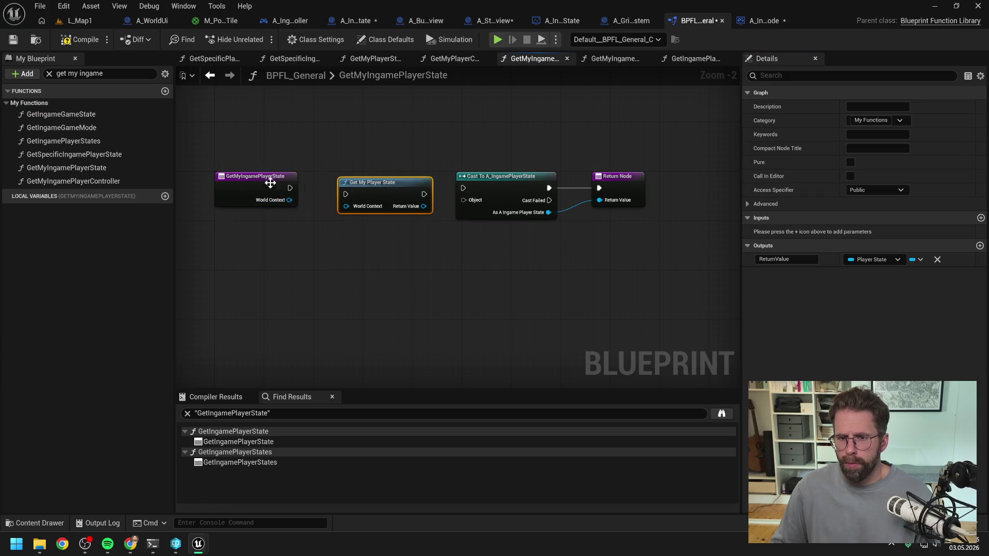
click(243, 185)
click(937, 259)
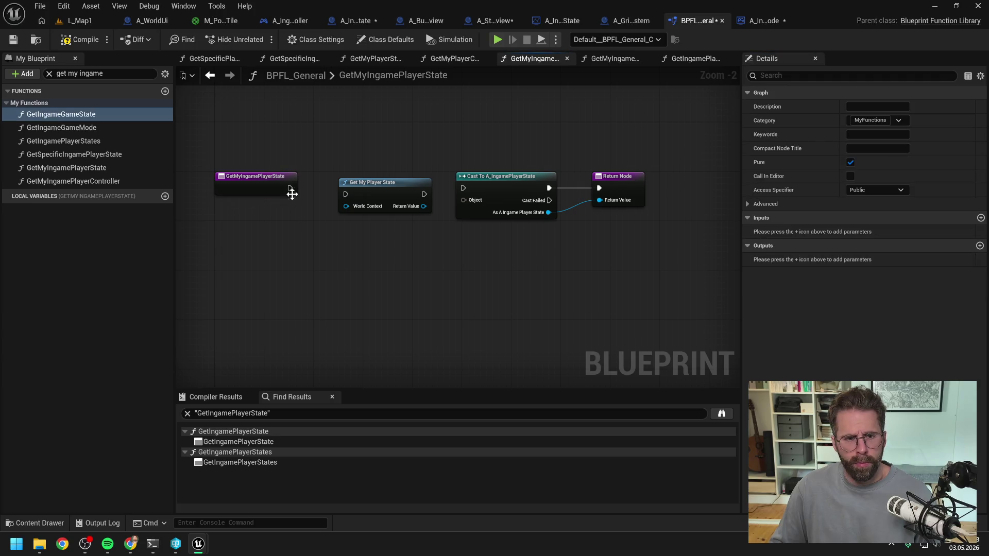
drag(347, 206, 307, 222)
text(get world con)
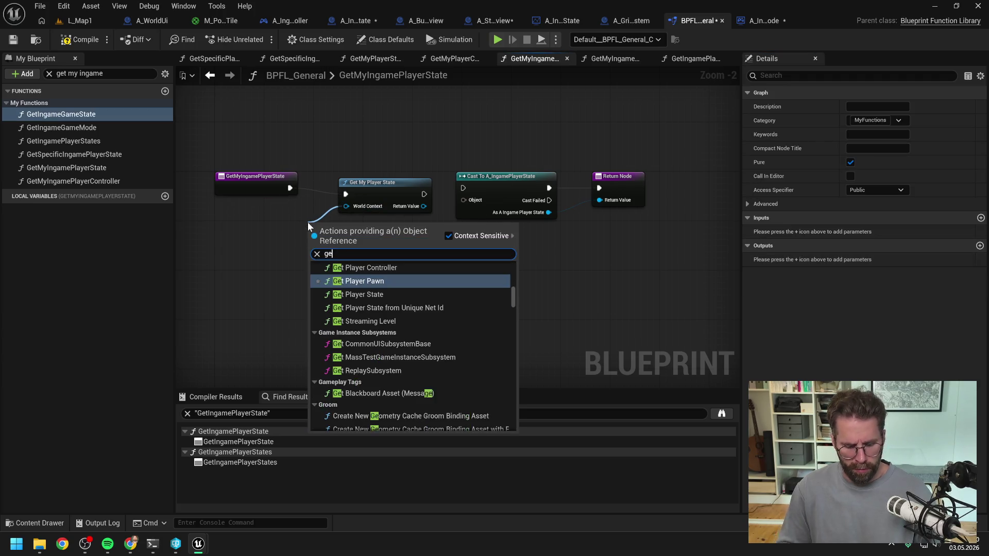
key(Return)
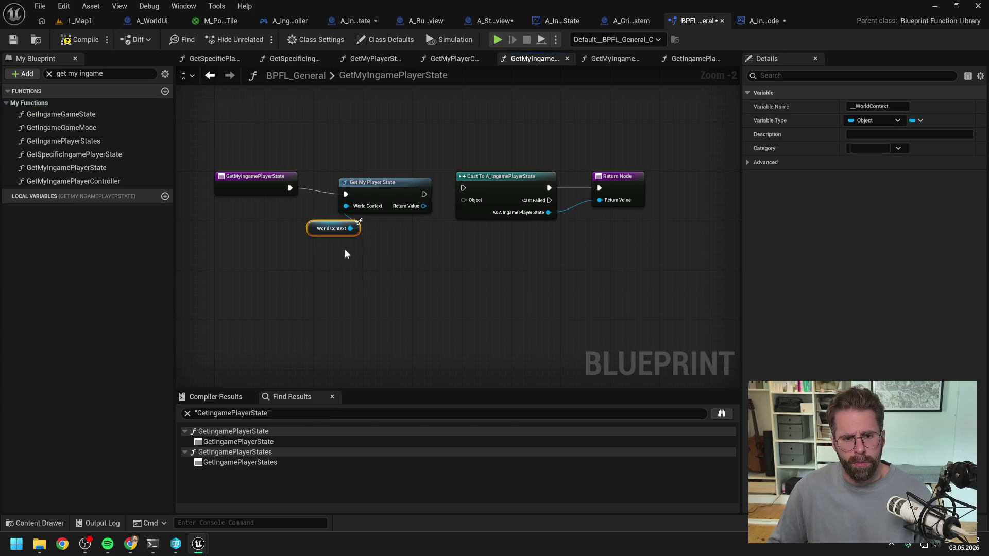
mouse_move(430, 197)
mouse_down()
mouse_move(458, 189)
mouse_move(412, 192)
mouse_move(464, 188)
mouse_up()
drag(468, 204, 465, 200)
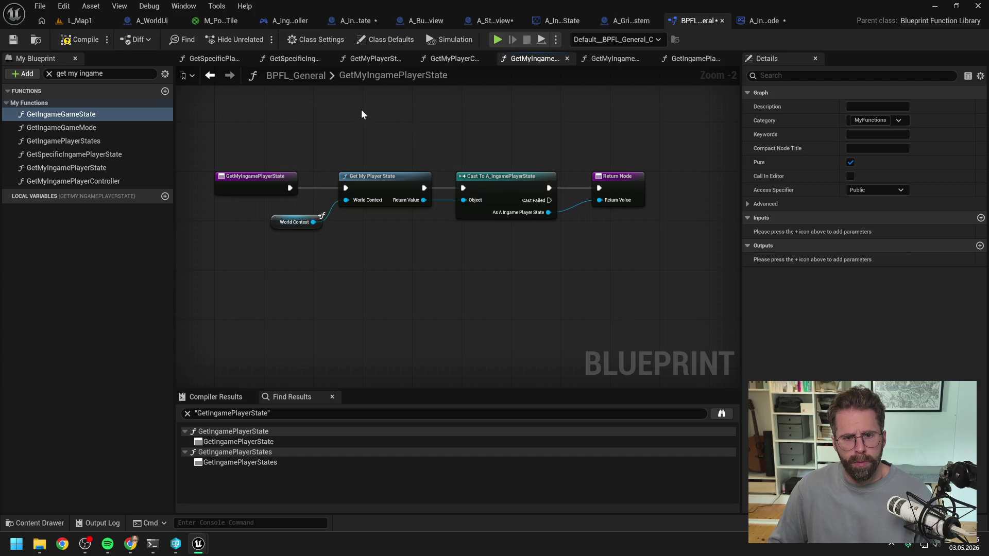
click(81, 41)
Save all, jump to the compile error, and connect GetIngameGameState's cast result to its Return Node.
key(ctrl+shift+s)
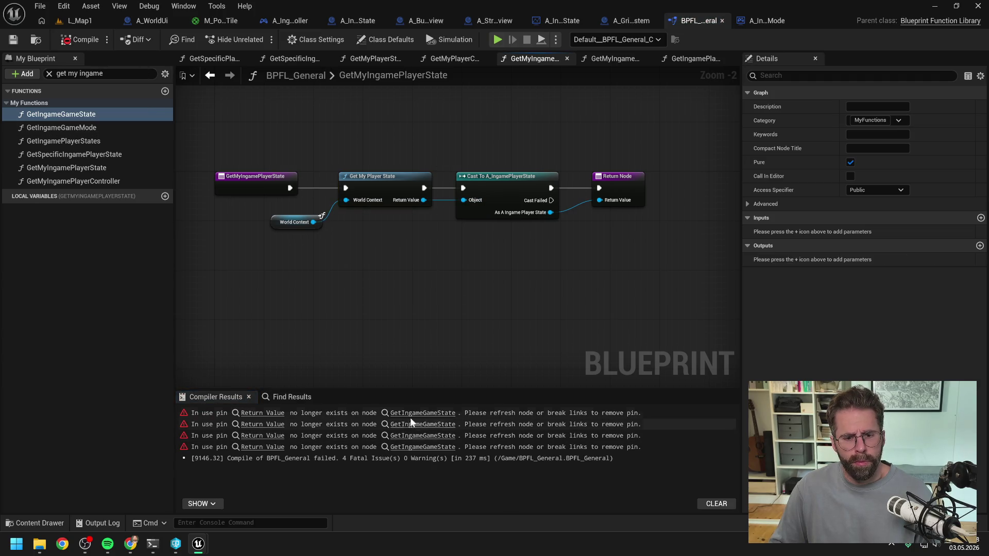
click(411, 413)
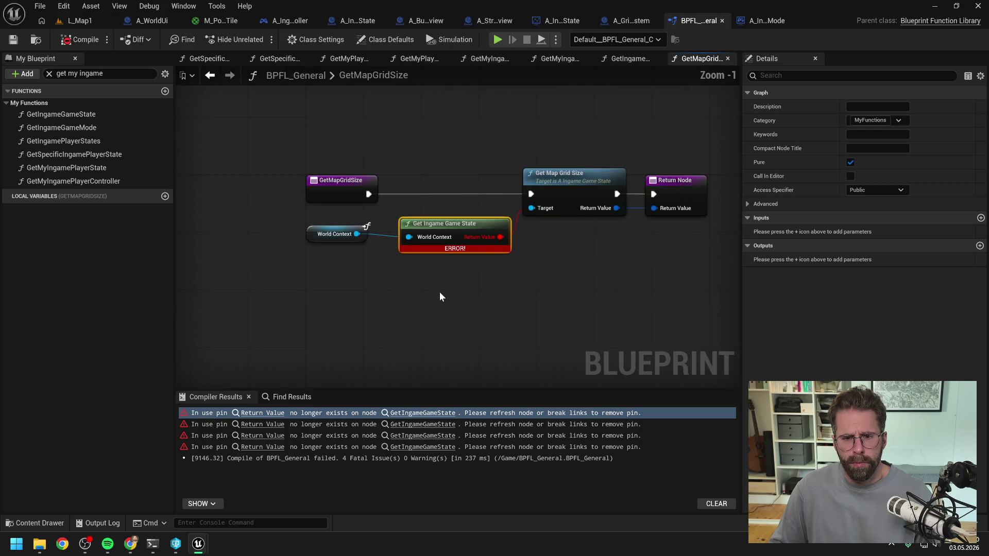
double_click(408, 228)
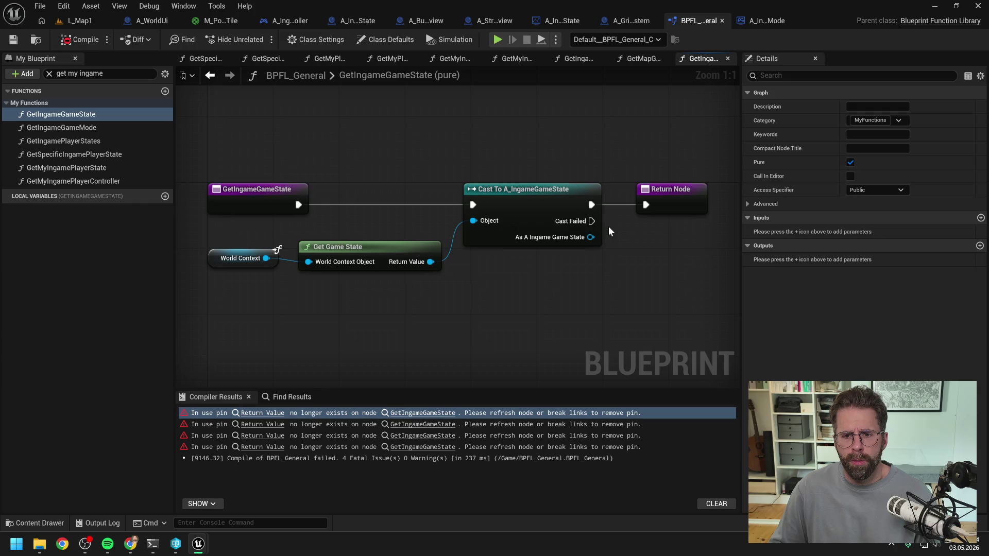
drag(589, 237, 667, 219)
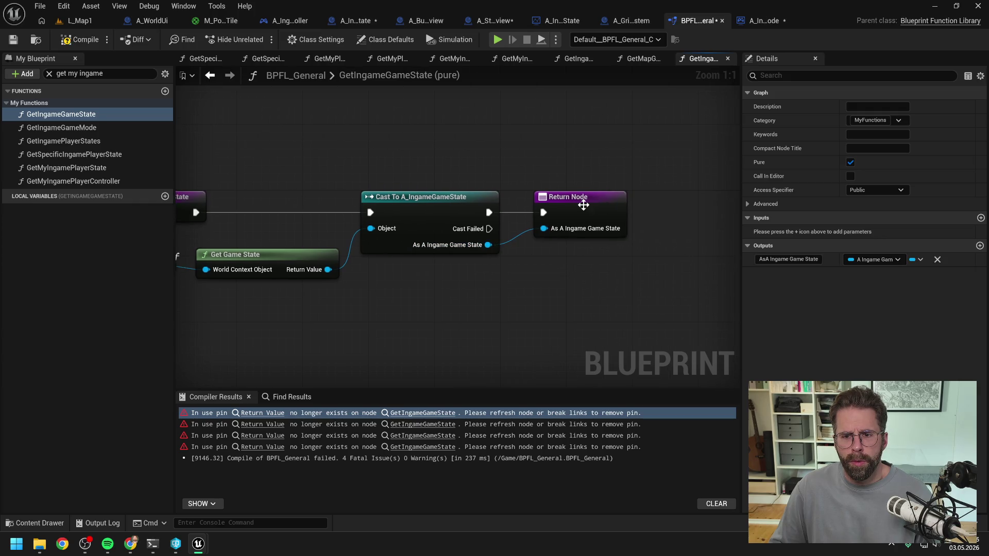
click(577, 201)
click(66, 45)
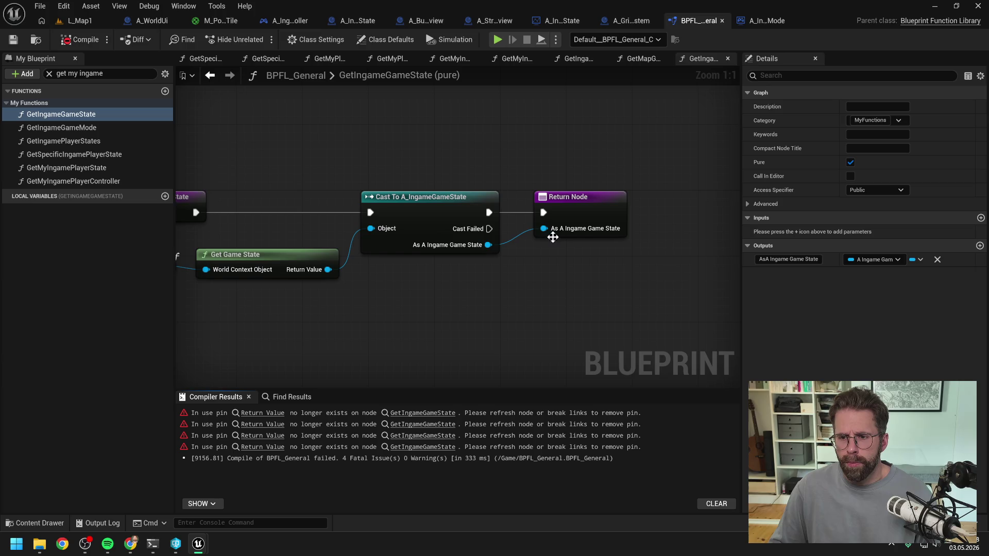
Disconnect the cast result and try renaming the return output, then cancel.
alt+click(554, 230)
click(782, 260)
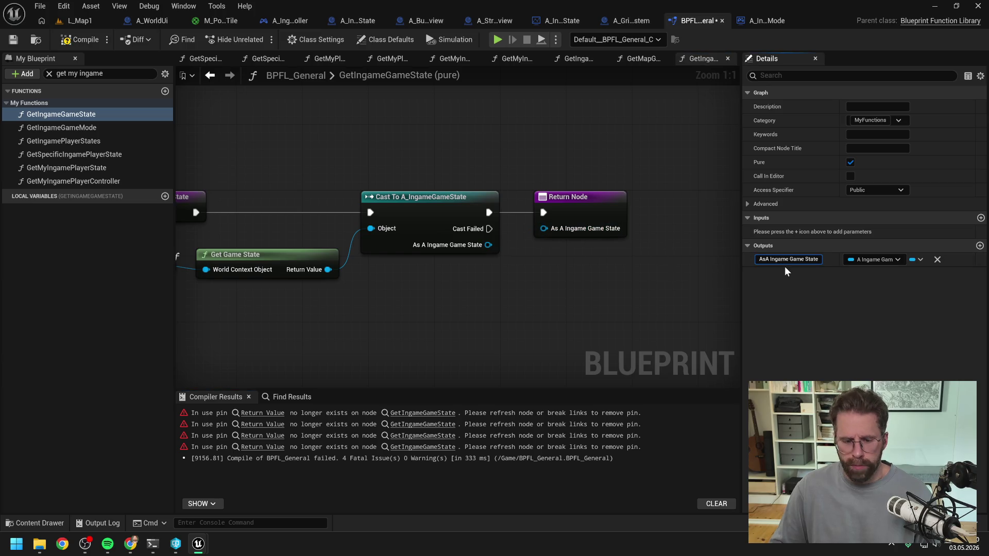
key(ctrl+a)
text(A)
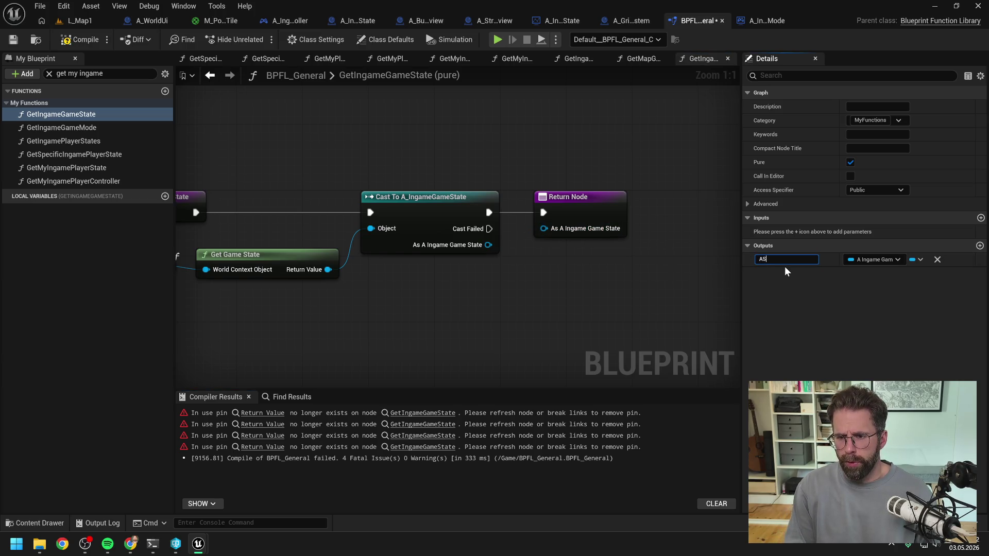
key(BackSpace)
text(ReturnValu)
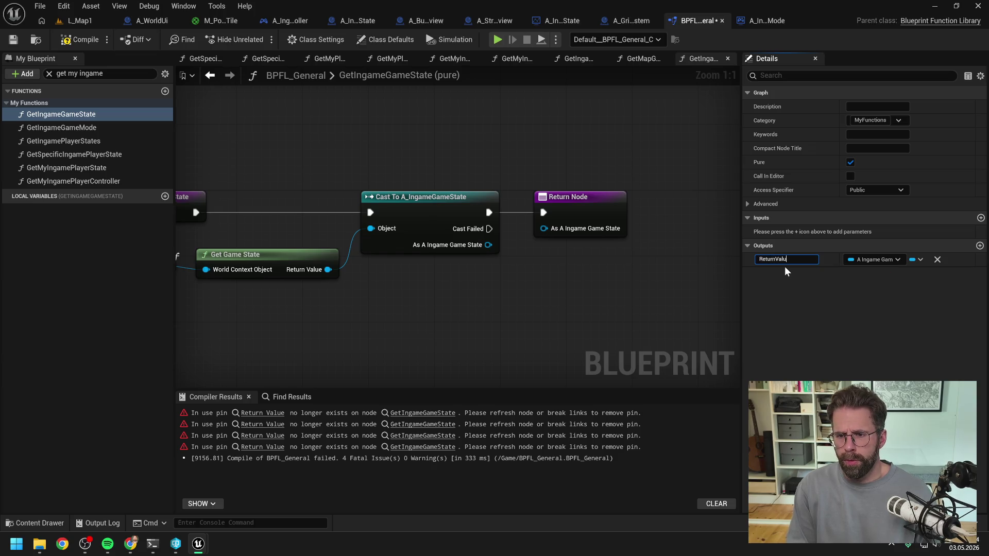
key(Escape)
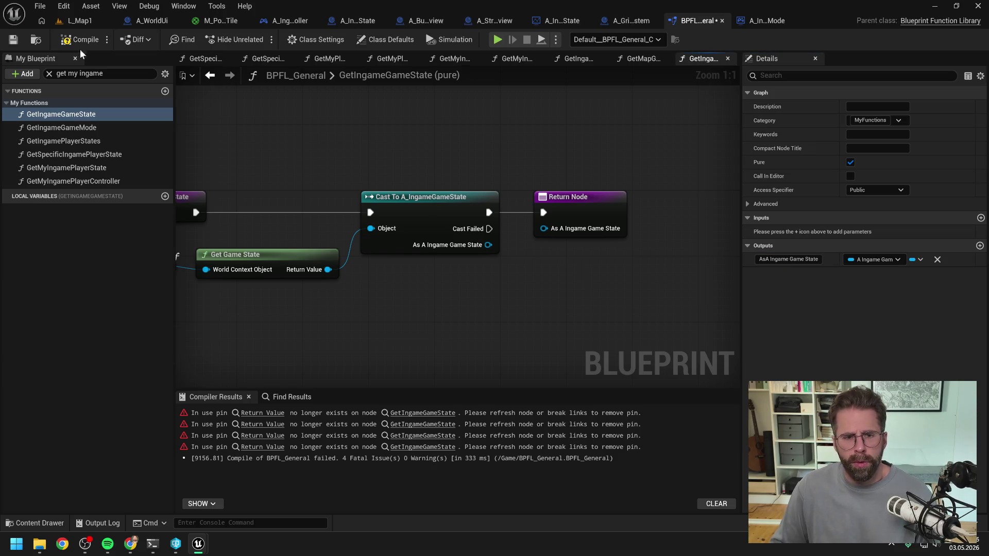
key(ctrl+s)
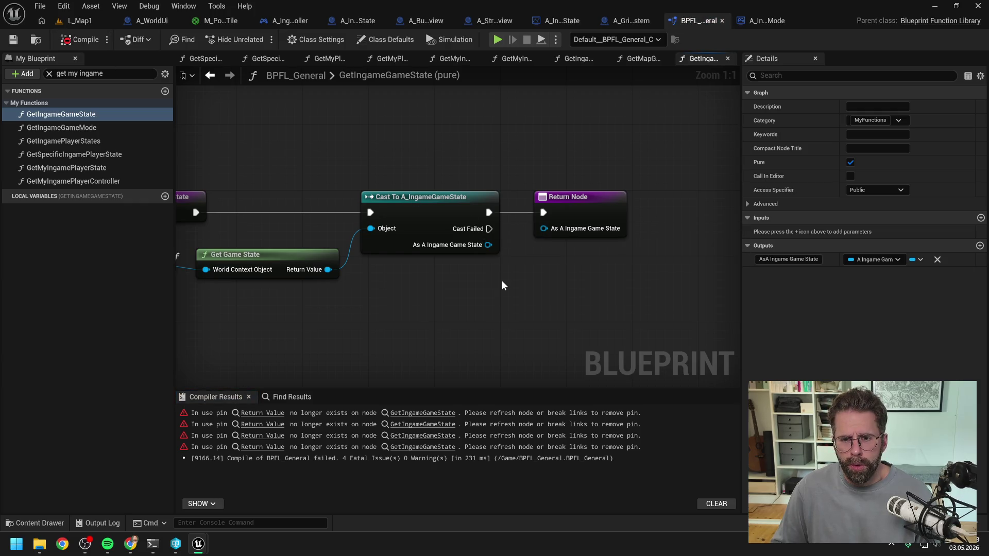
Reconnect As A Ingame Game State to the Return Node, recompile, and go to the GetMapGridSize error.
click(579, 204)
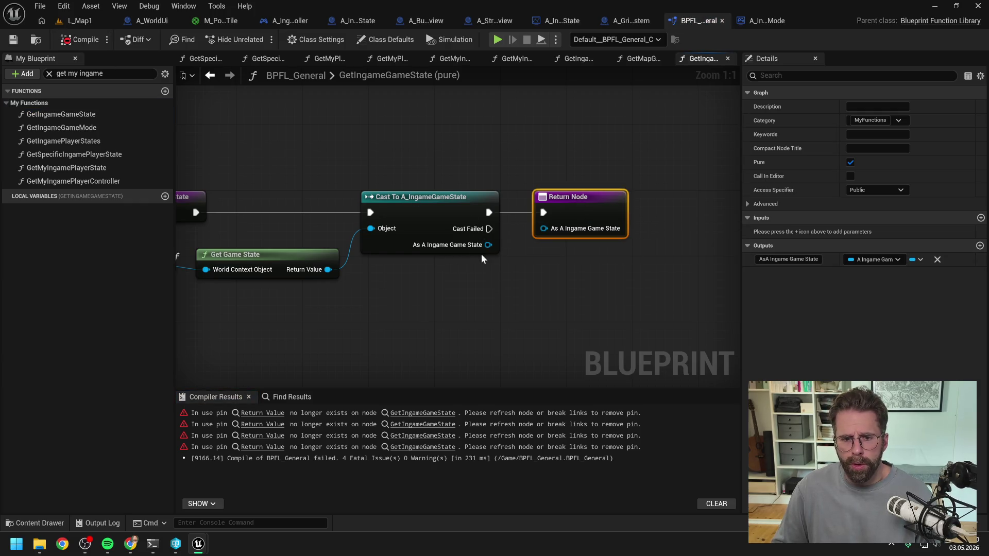
drag(488, 245, 543, 228)
click(515, 161)
key(F7)
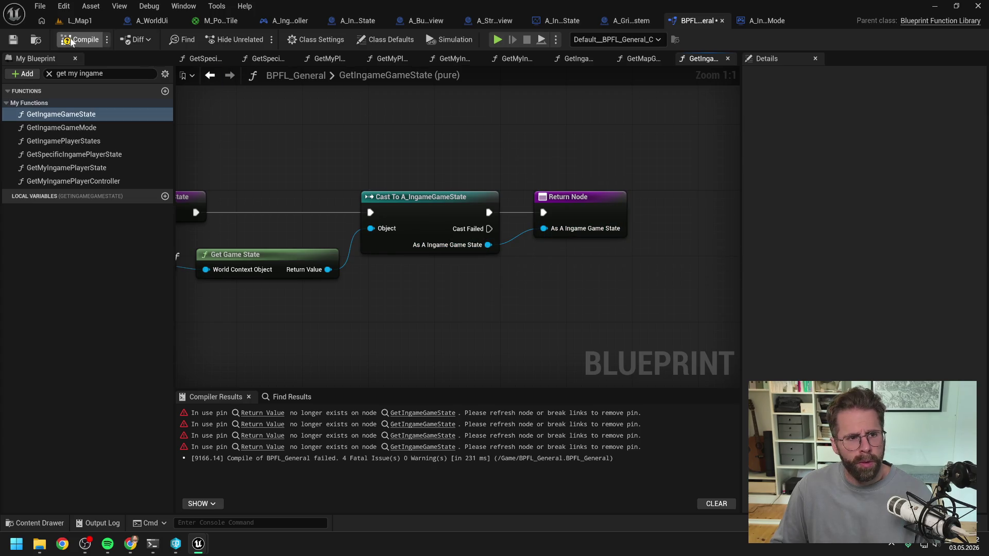
click(422, 413)
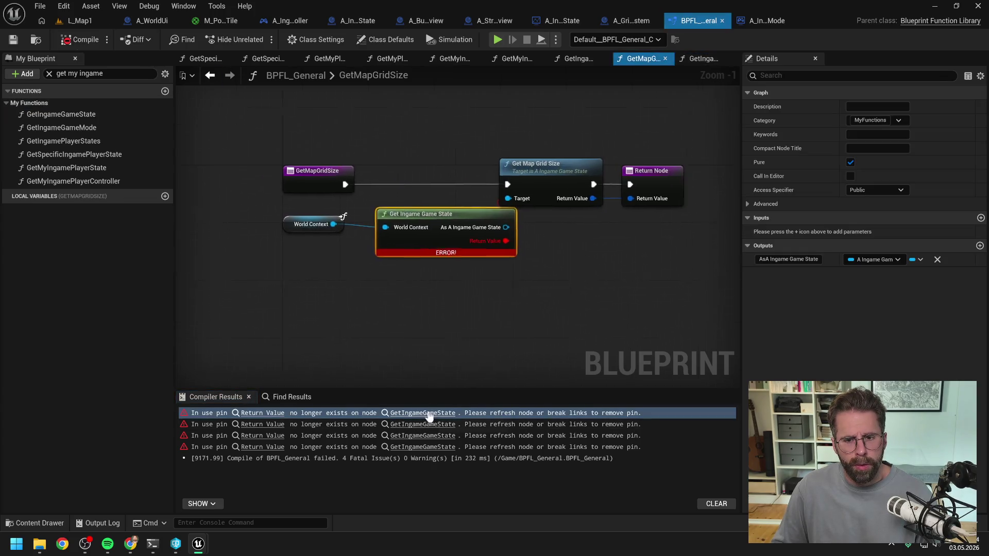
Wire Get Ingame Game State's new output into Target in each erroring function, including GetMapSize, GetTileSize and GetTileContent.
mouse_move(518, 233)
mouse_down()
mouse_move(485, 257)
mouse_move(529, 188)
mouse_up()
click(262, 424)
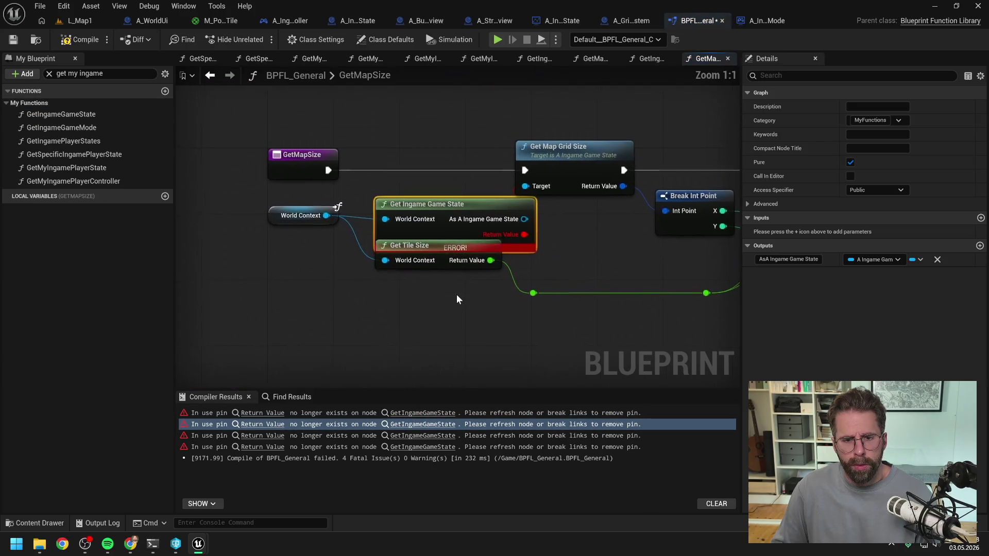
click(497, 254)
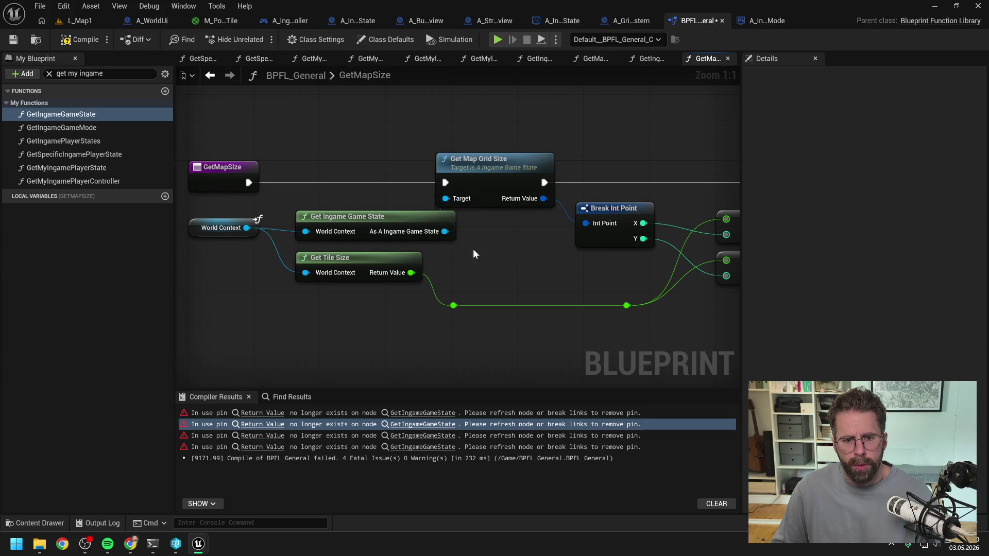
scroll(471, 254, down, 2)
drag(296, 152, 441, 274)
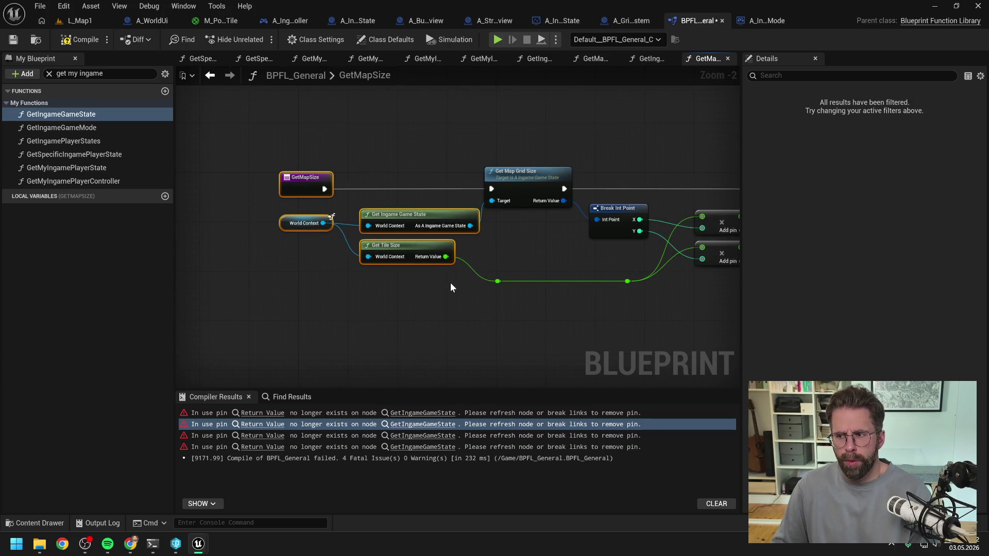
click(466, 313)
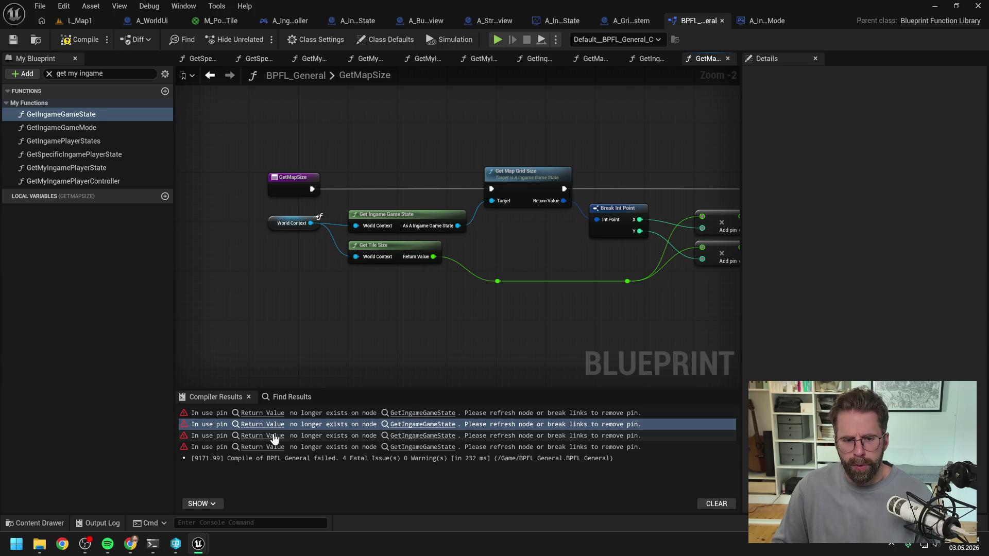
click(275, 437)
drag(493, 229, 544, 221)
drag(318, 221, 294, 221)
click(273, 446)
drag(458, 204, 419, 188)
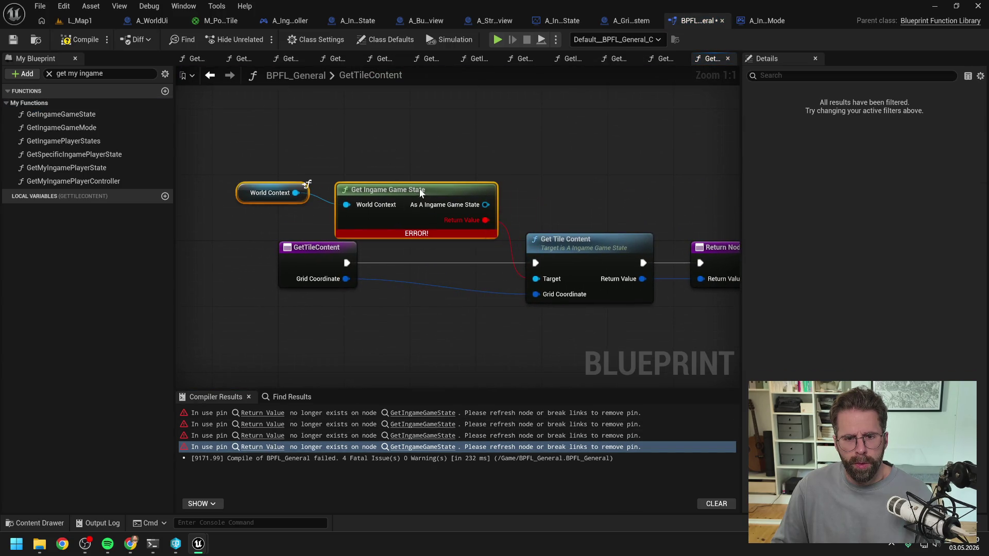
drag(486, 205, 535, 278)
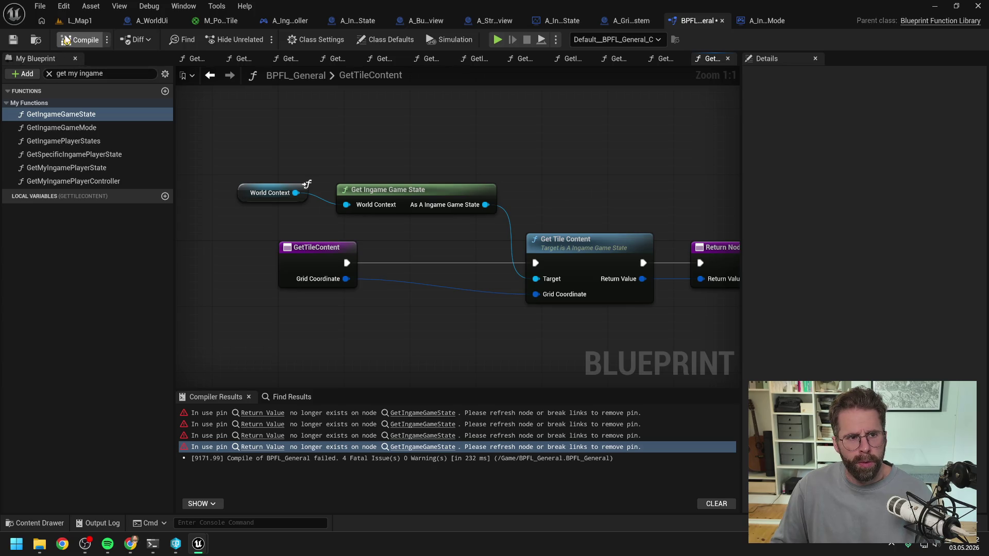
Compile BPFL_General and close the extra function graphs.
click(66, 40)
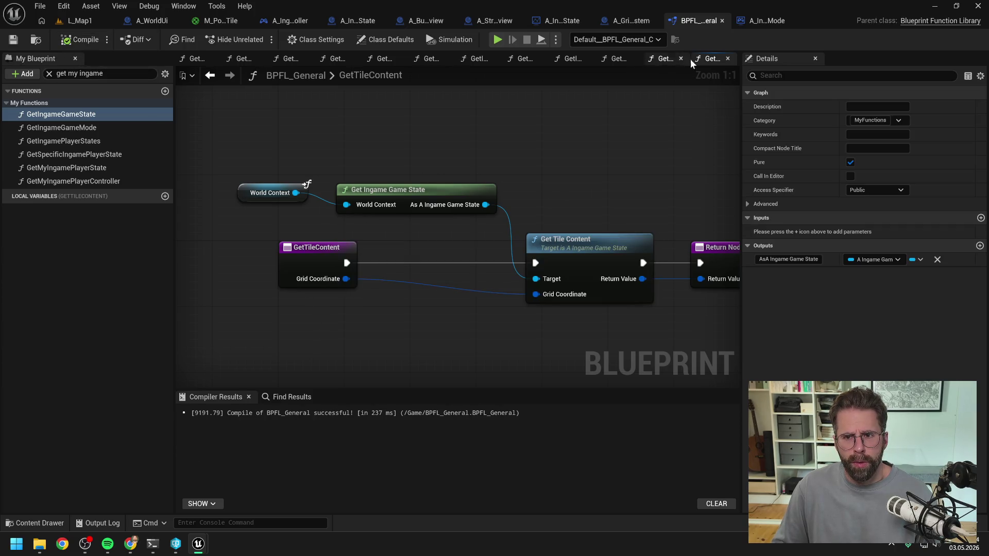
click(726, 58)
click(727, 58)
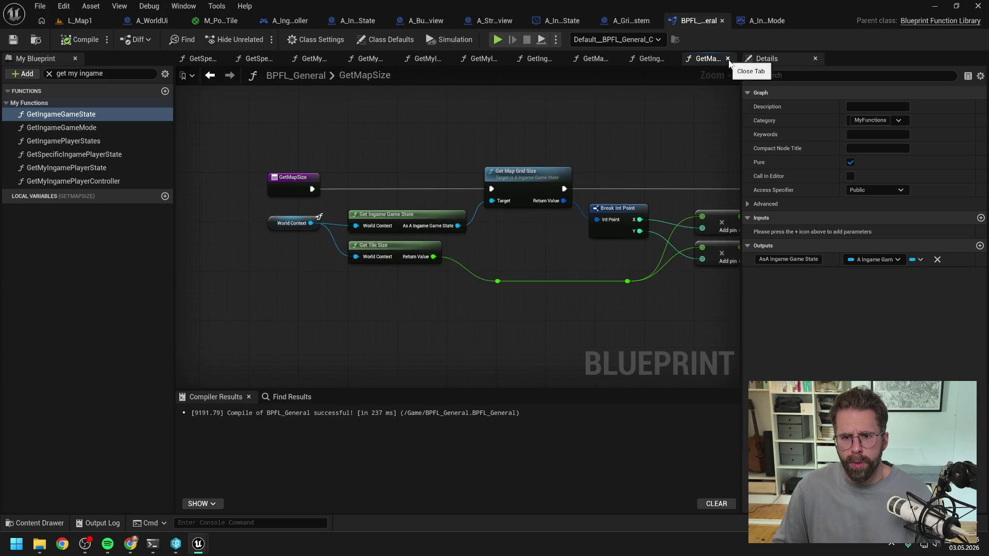
click(728, 59)
Reconnect GetIngameGameState's cast result to its return node, then return to the L_Map1 level.
click(608, 202)
alt+click(544, 228)
click(80, 41)
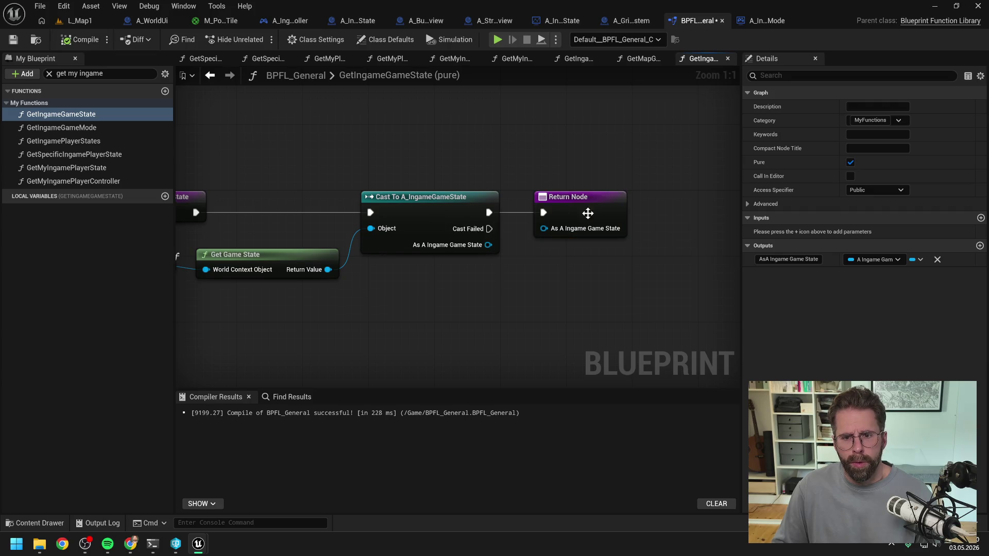
click(589, 211)
double_click(788, 259)
text(R)
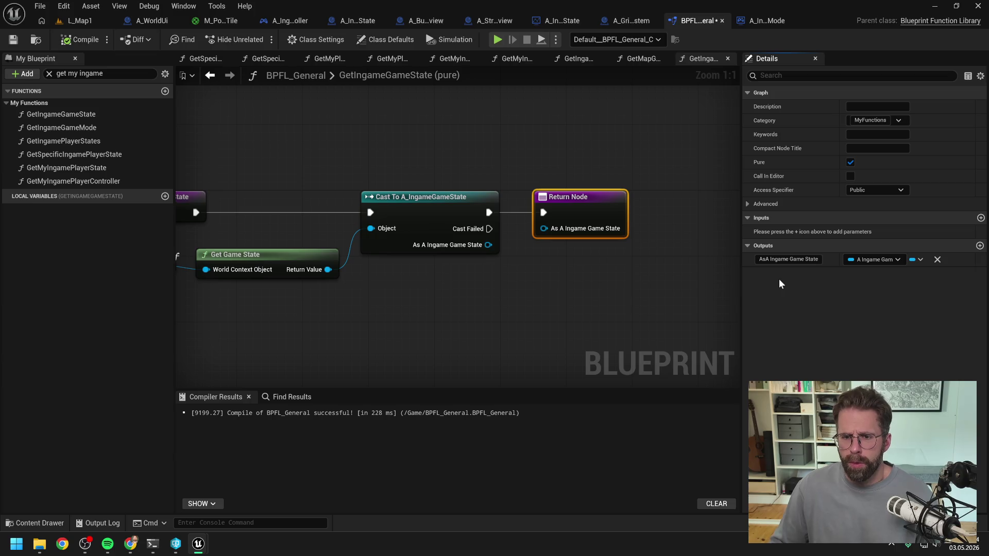
click(562, 271)
drag(541, 289, 645, 285)
click(253, 192)
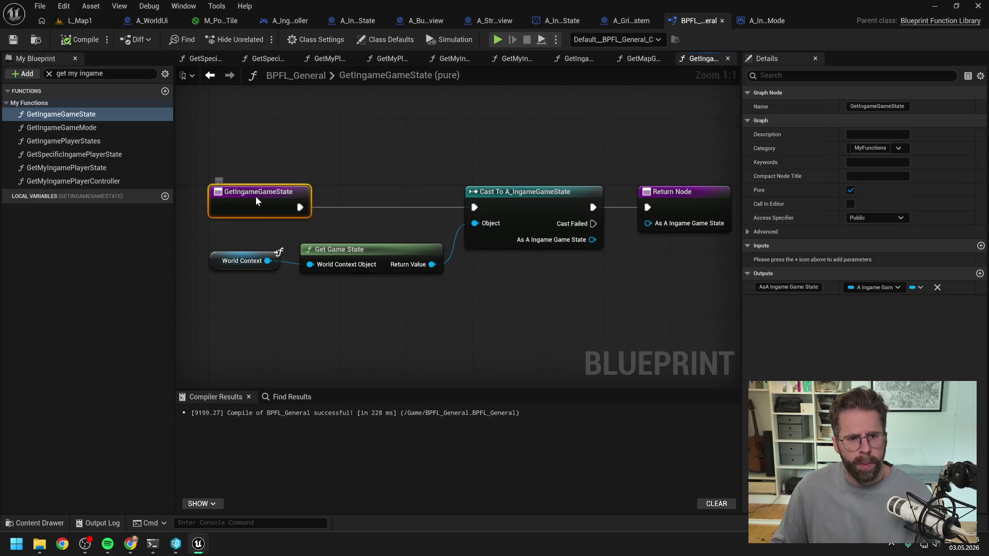
right_click(257, 197)
drag(592, 239, 648, 223)
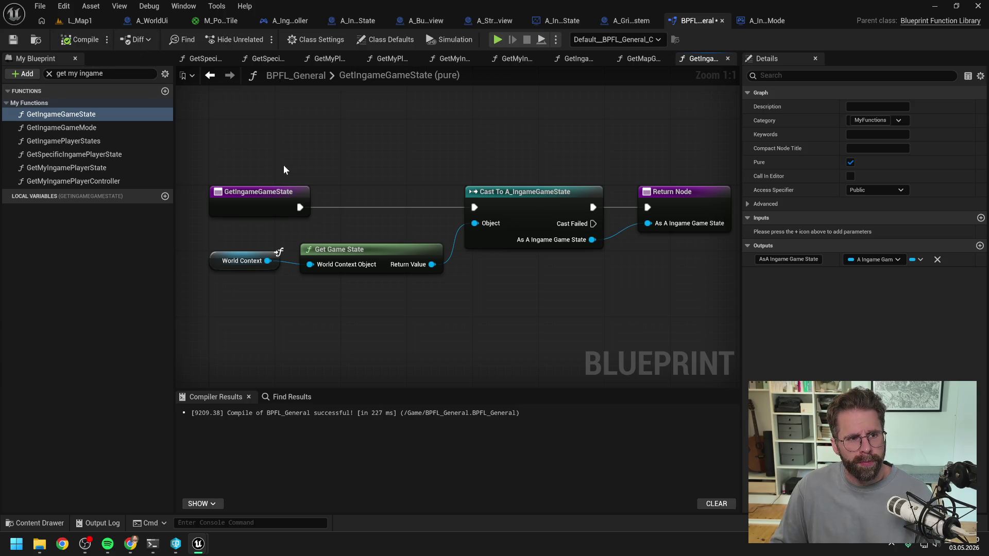
click(78, 22)
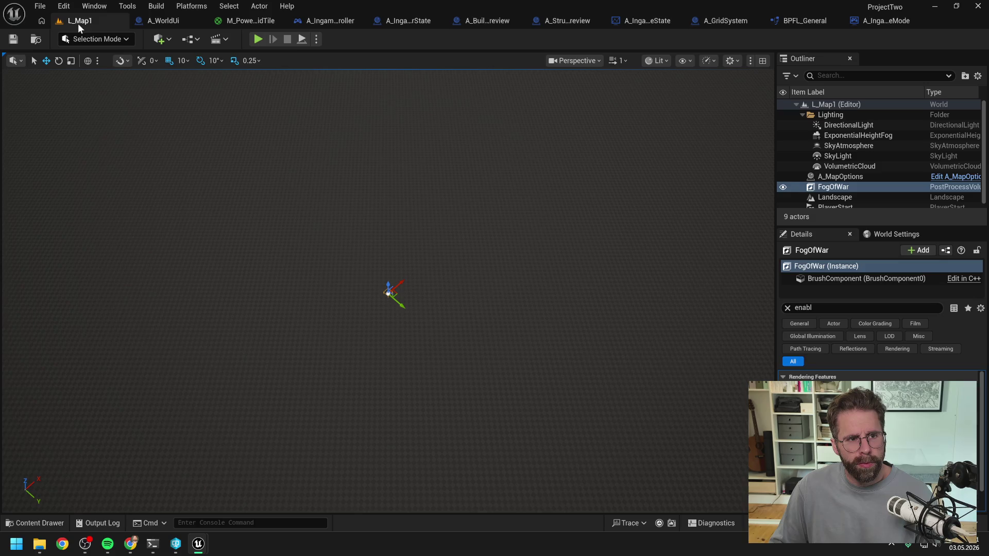
Play the level to list the blueprints that fail to compile, and open A_StructurePreview.
click(257, 39)
click(403, 287)
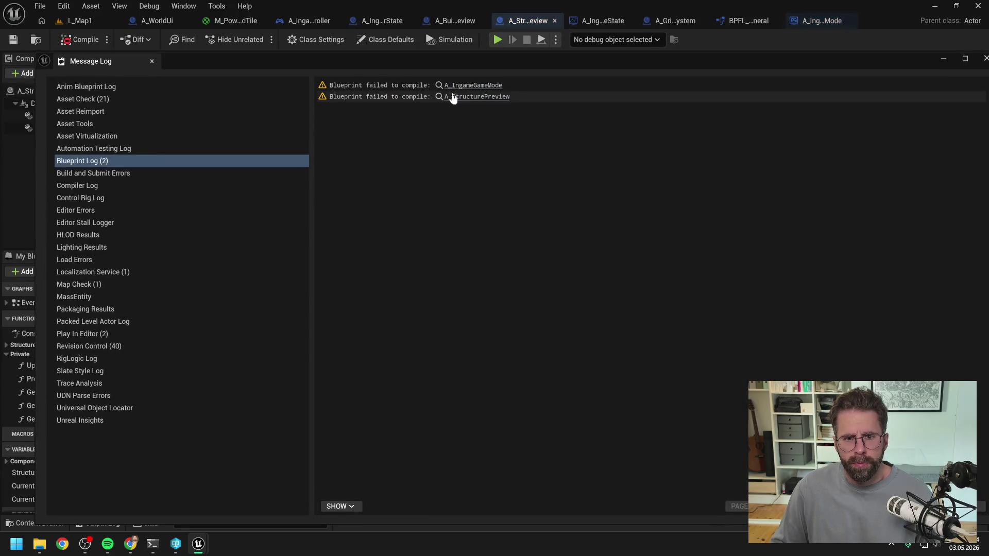
double_click(772, 59)
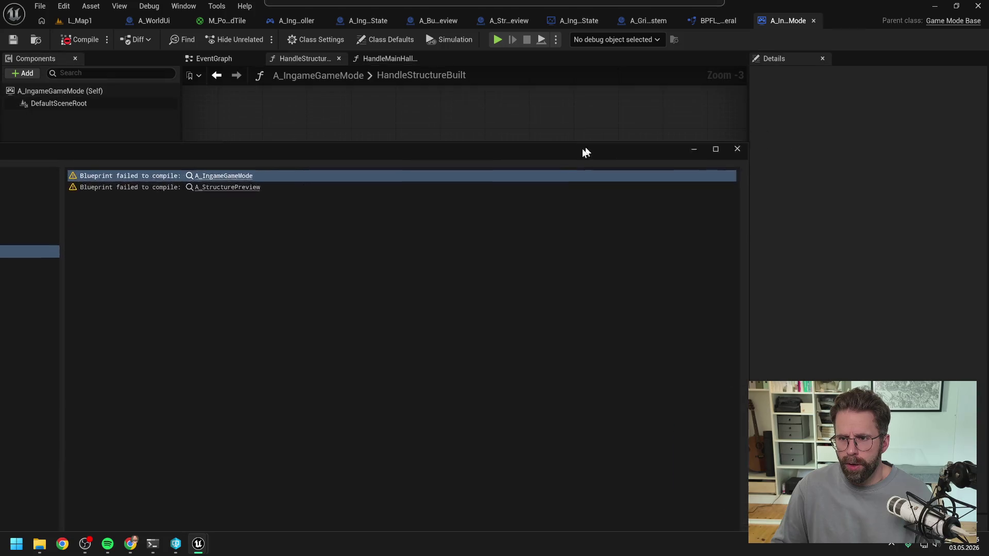
click(231, 218)
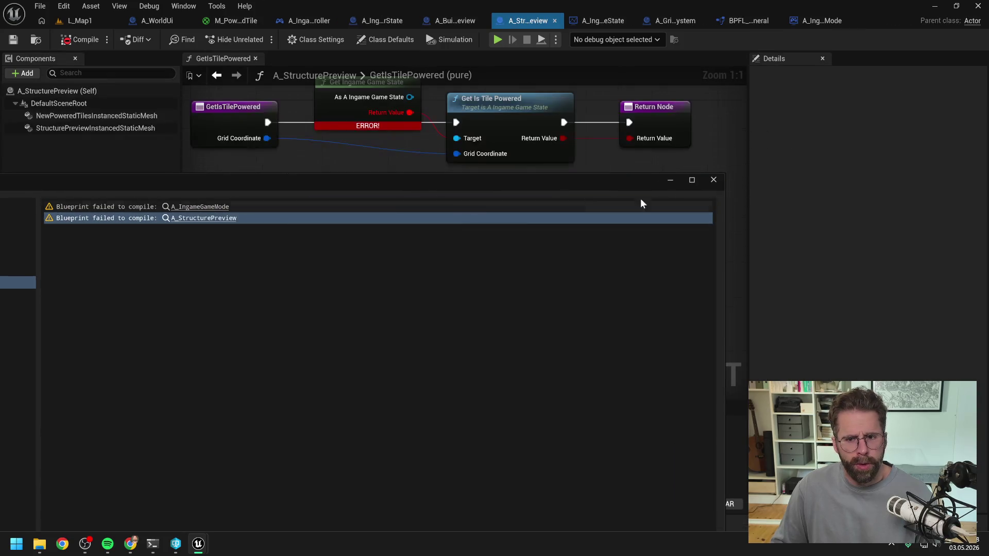
click(713, 180)
Rewire Get Ingame Game State's output to Target in A_StructurePreview and A_IngameGameMode's BuildStructure.
drag(435, 154, 481, 196)
click(813, 26)
drag(370, 193, 409, 215)
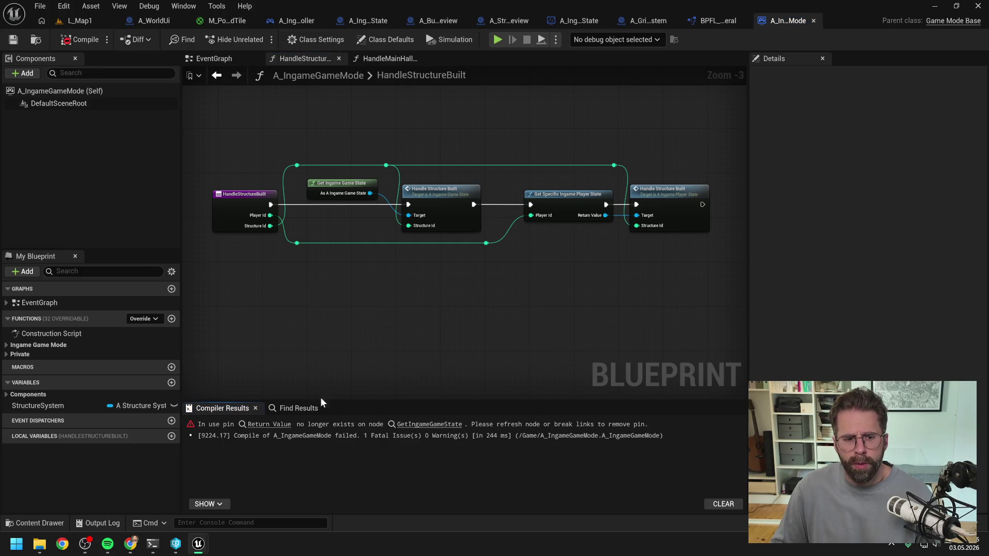
click(269, 424)
drag(505, 228, 578, 235)
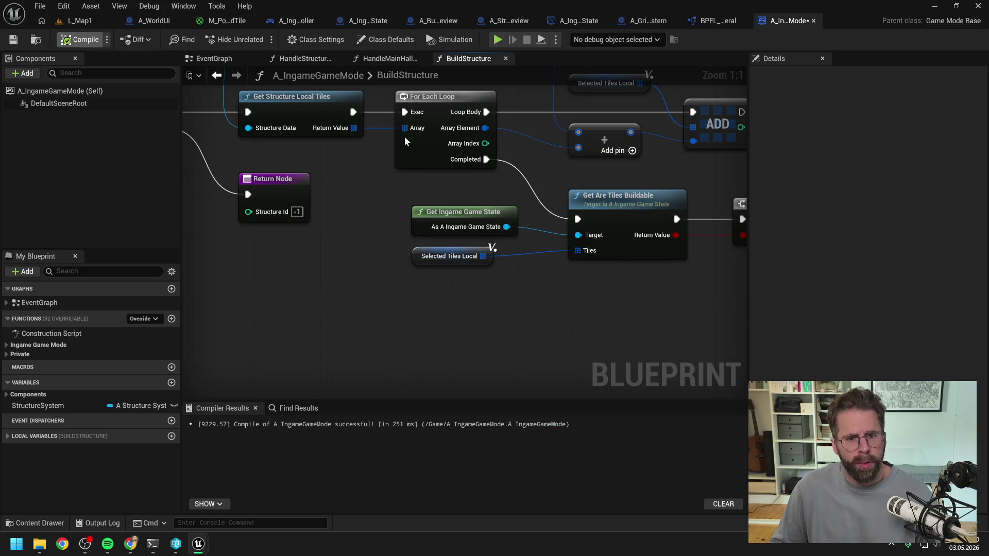
click(721, 20)
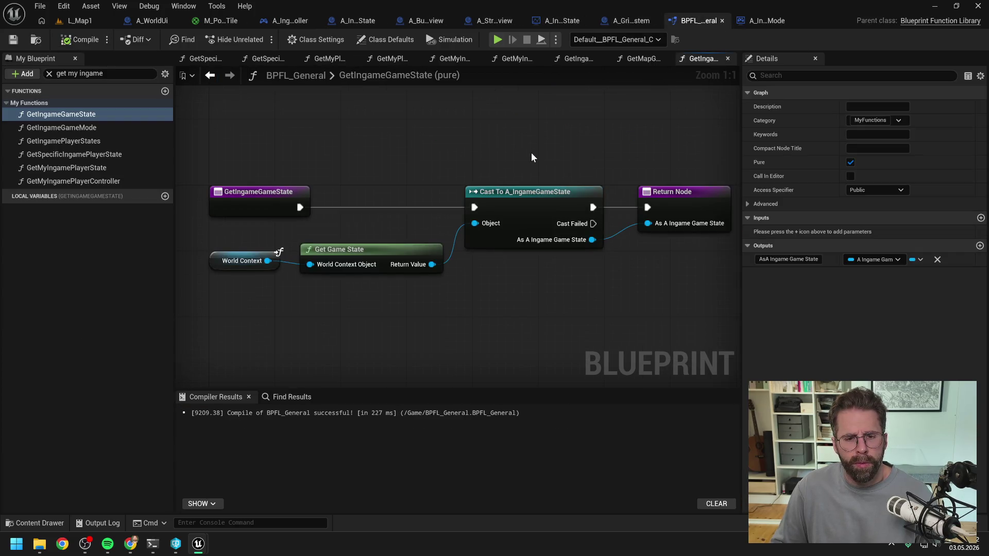
Break the cast's link to GetIngameGameState's return output and recompile BPFL_General.
click(571, 224)
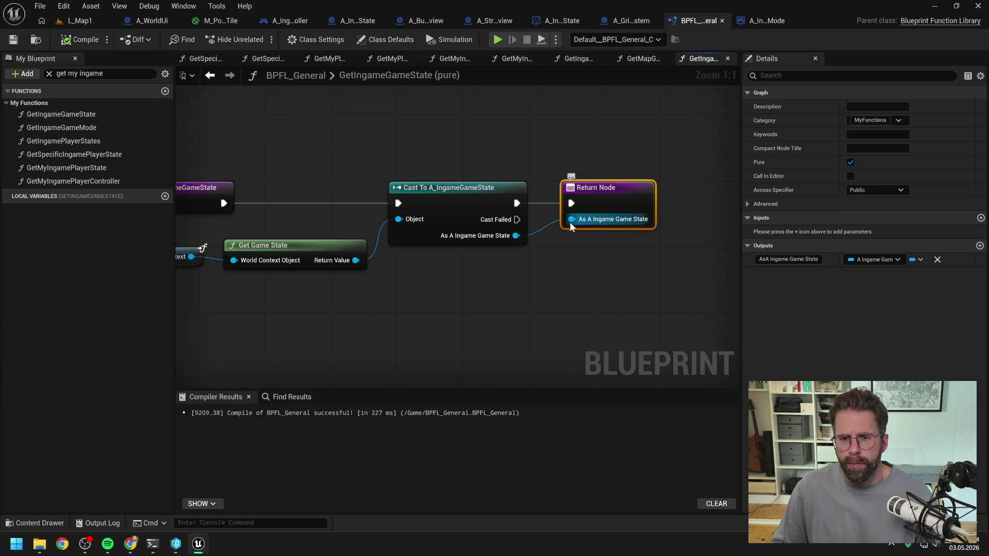
alt+click(571, 223)
click(79, 40)
click(597, 197)
click(786, 259)
text(R)
key(Escape)
click(80, 39)
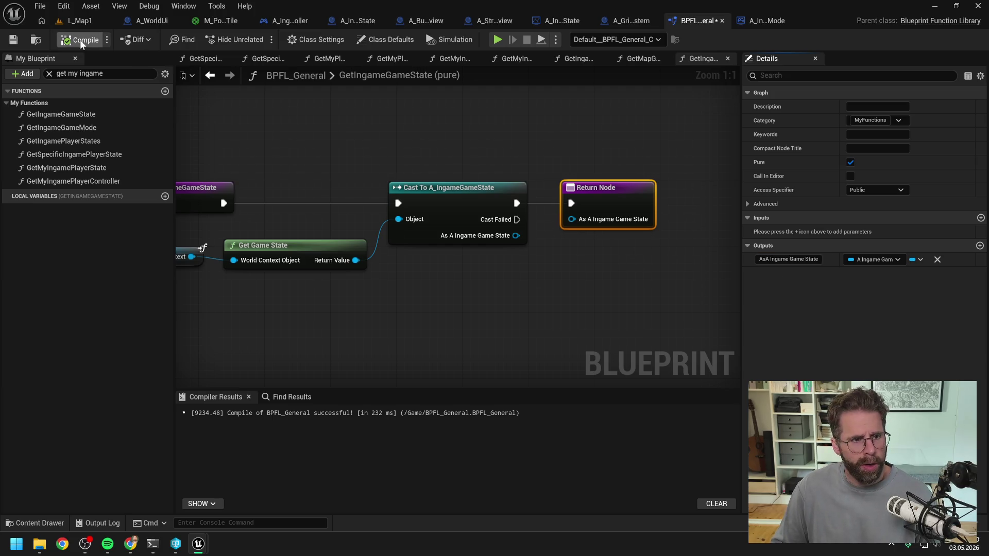
Find references to GetIngameGameState and open the GetMapGridSize, GetMapSize, GetTileSize and GetTileContent results.
click(345, 177)
right_click(248, 194)
mouse_move(311, 304)
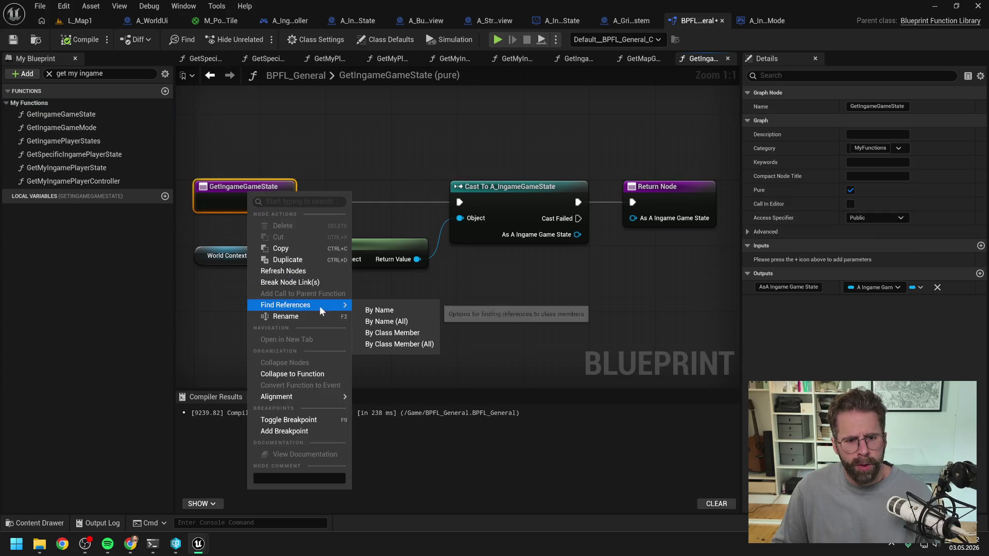
click(412, 310)
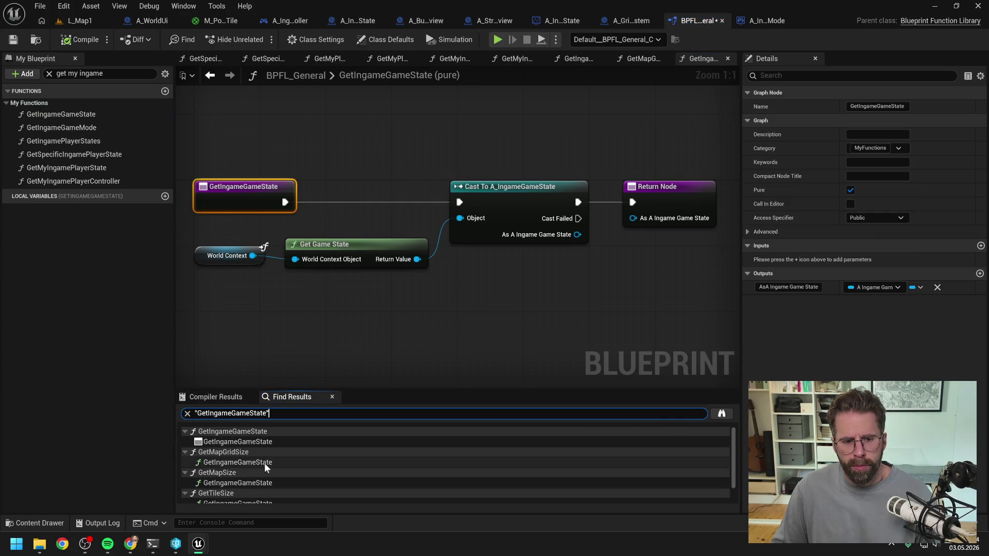
click(263, 463)
click(253, 484)
scroll(272, 475, down, 2)
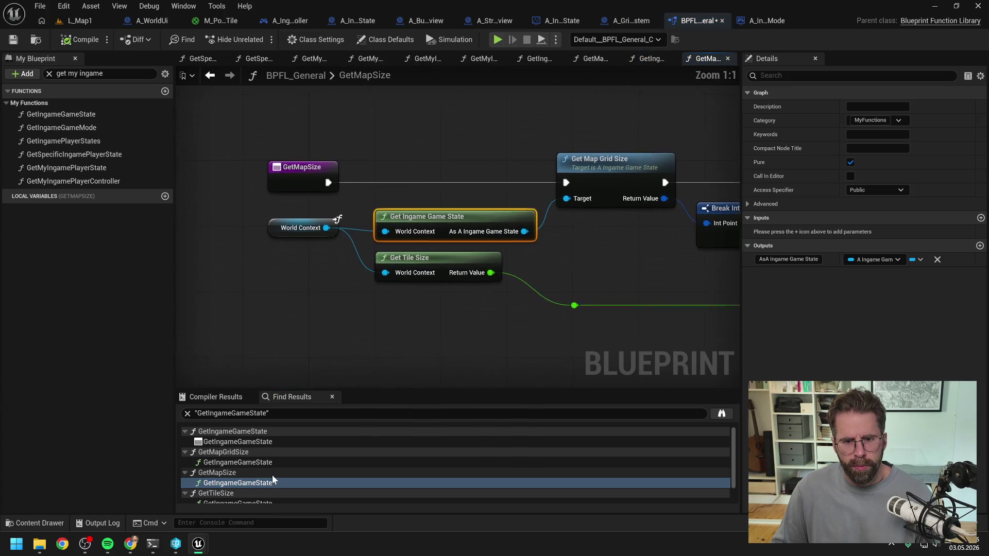
click(263, 477)
click(259, 499)
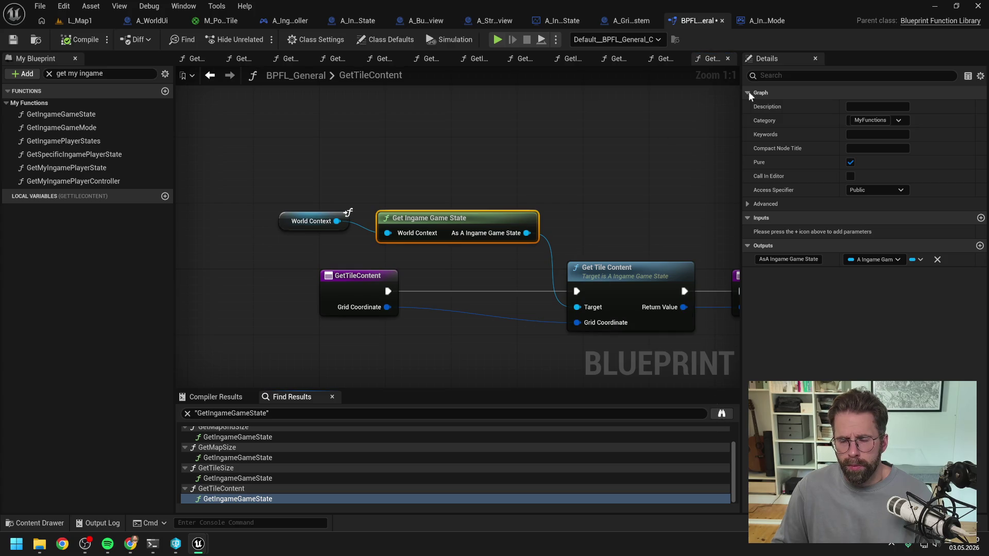
click(728, 58)
click(727, 58)
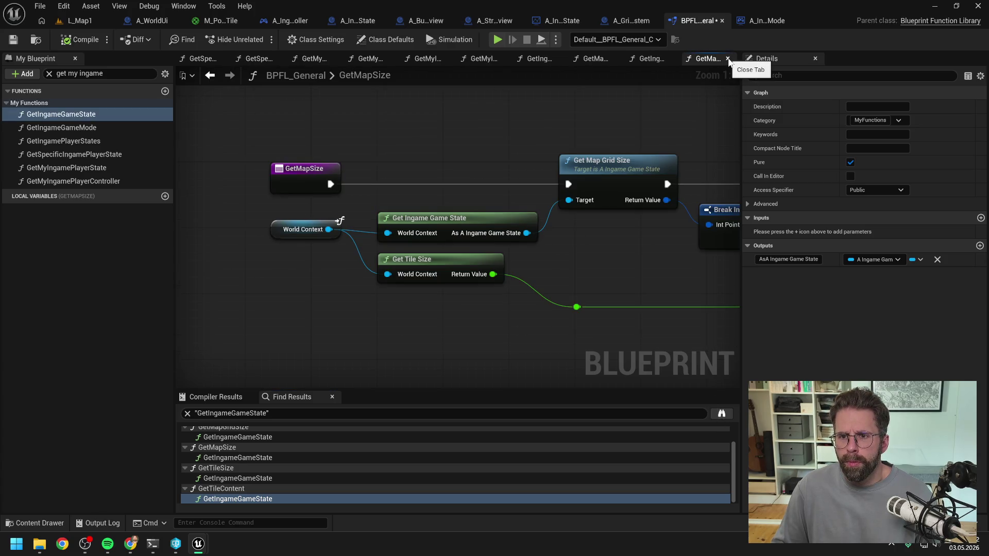
click(728, 59)
Save BPFL_General, then rewire A_StructurePreview's Get Is Tile Powered and Get Tile Content targets and recompile.
key(ctrl+s)
click(494, 20)
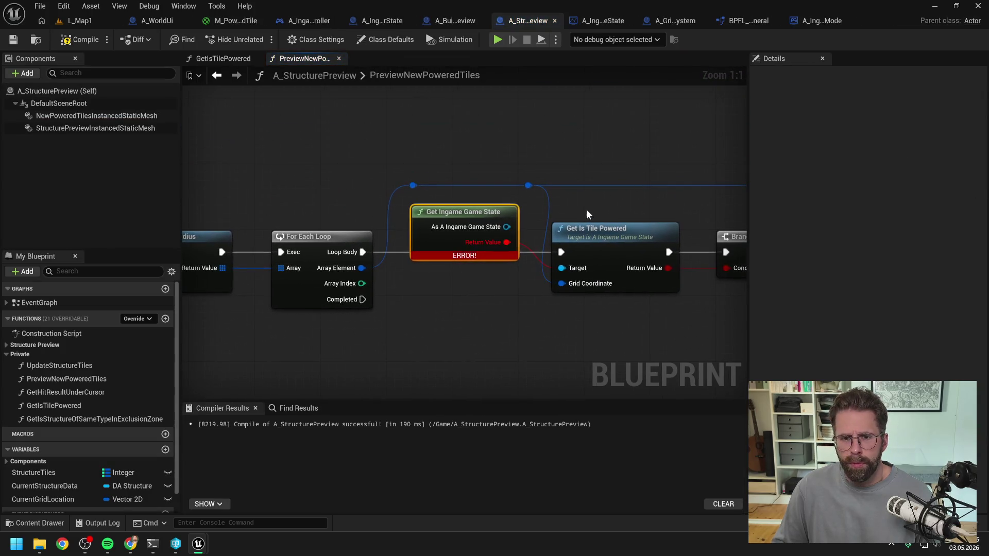
drag(507, 226, 561, 270)
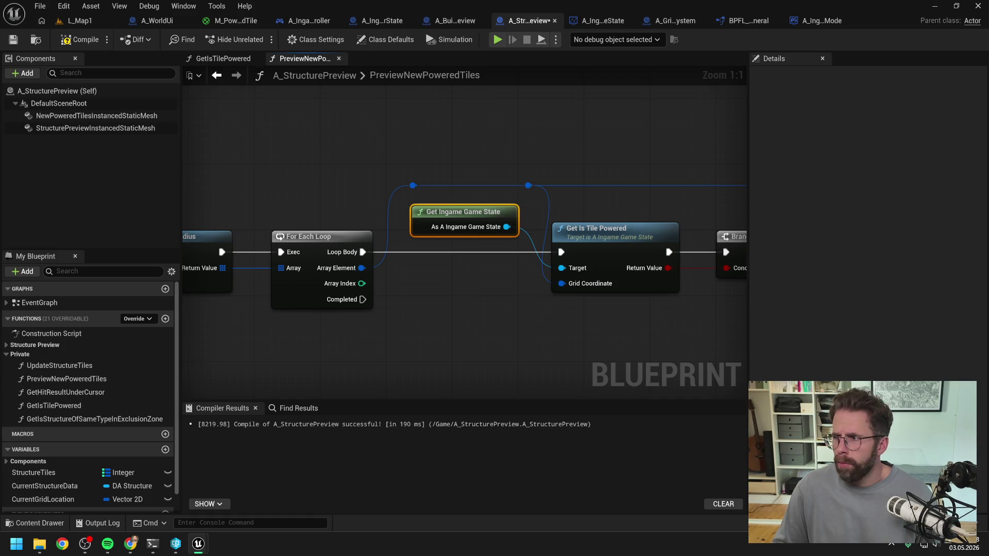
click(223, 58)
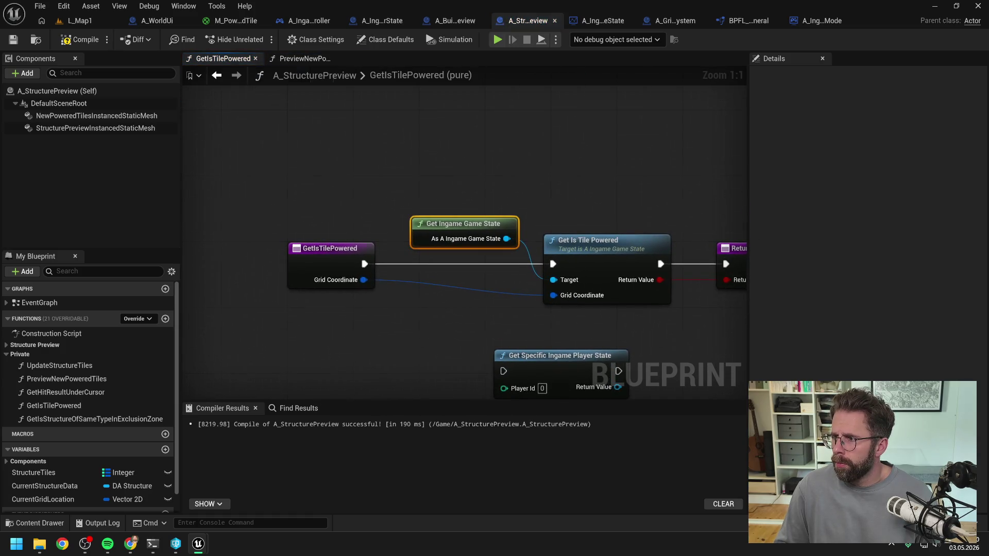
double_click(95, 419)
mouse_move(507, 227)
mouse_down()
mouse_move(545, 223)
mouse_move(553, 259)
mouse_up()
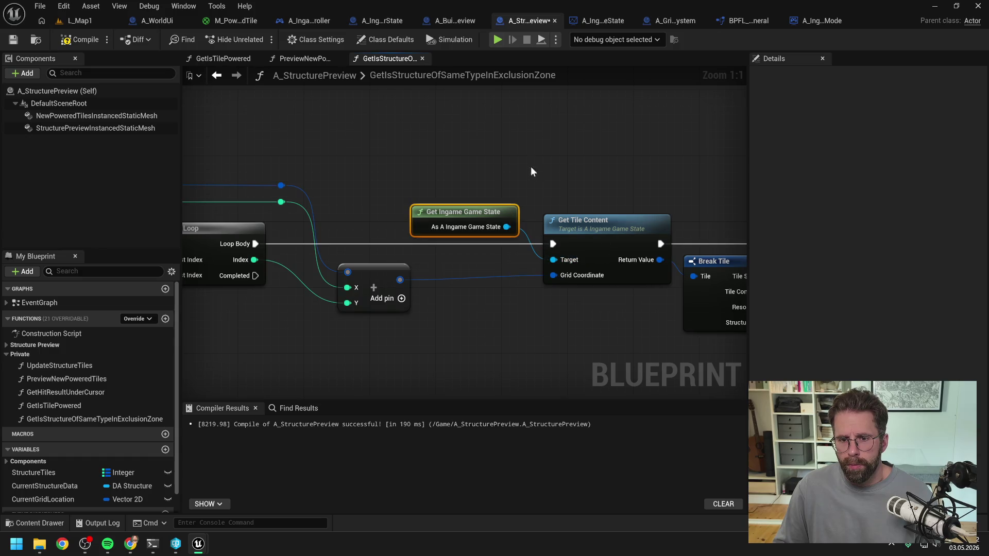
click(536, 182)
key(F7)
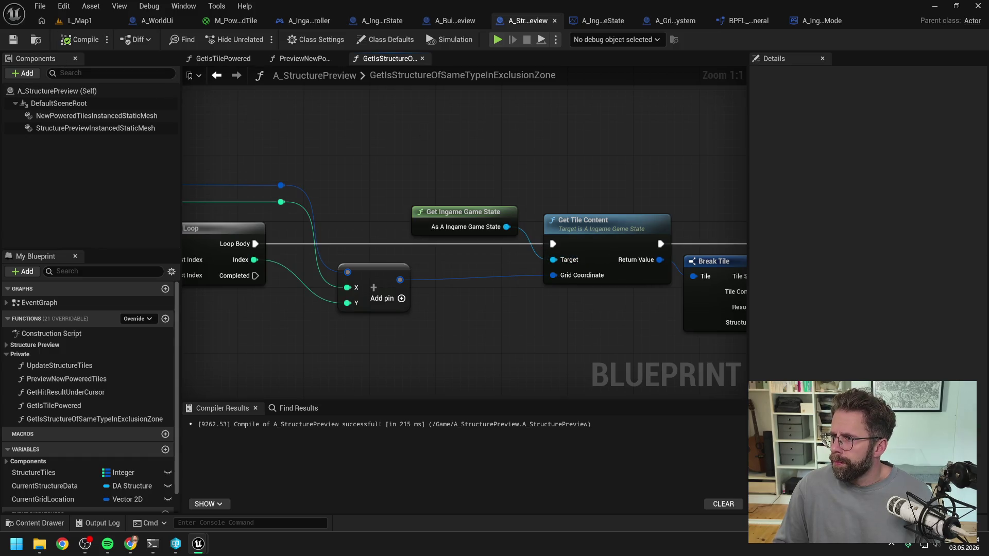
click(819, 21)
click(468, 58)
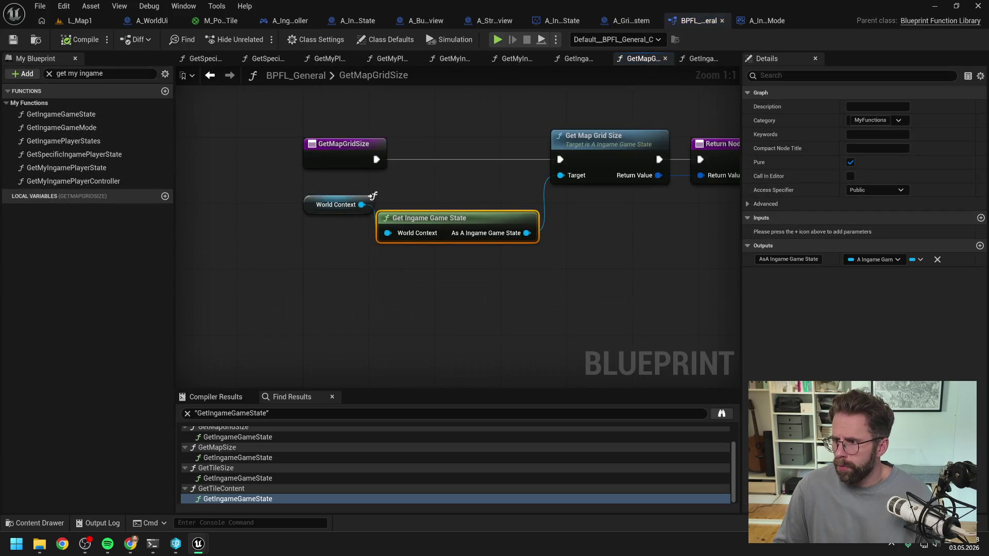
Rename GetIngameGameState's output to ReturnValue, connect the cast result to it, and save.
click(431, 334)
drag(432, 334, 345, 330)
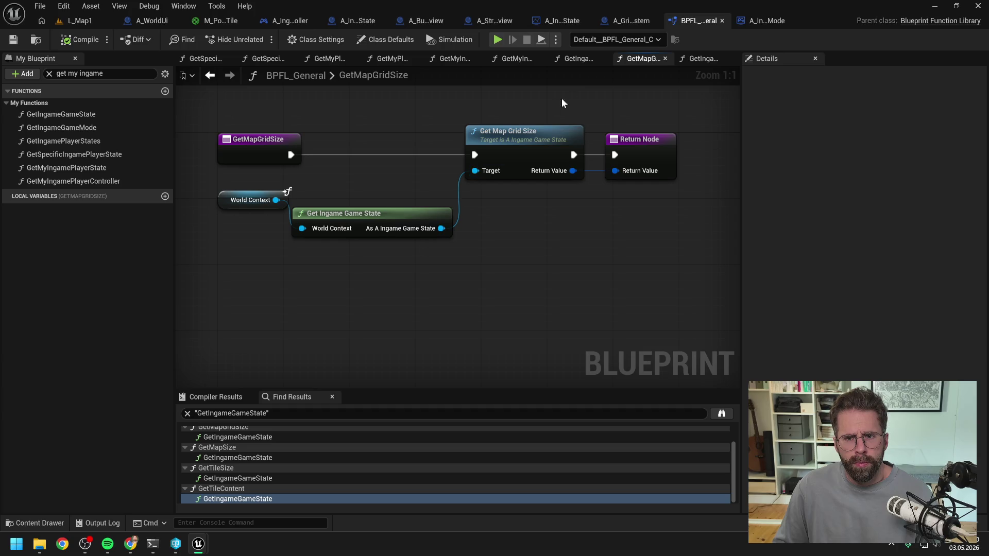
drag(508, 154, 558, 164)
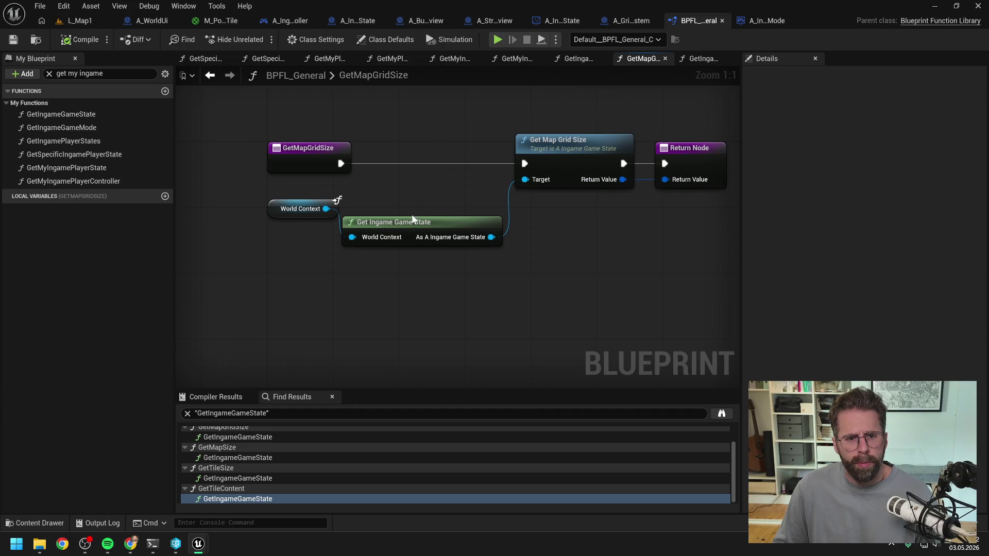
click(409, 224)
double_click(409, 224)
key(ctrl+a)
text(ReturnValu)
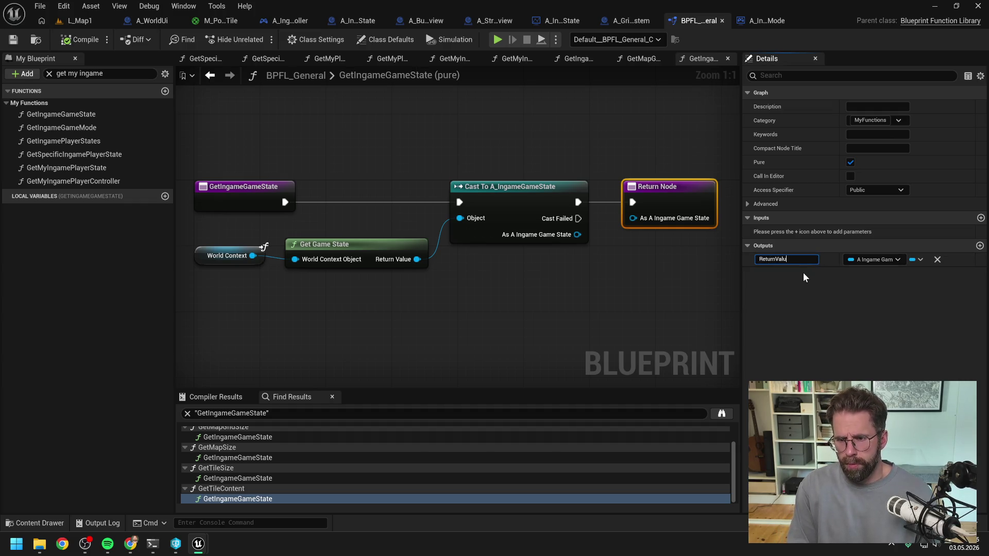
text(e)
key(Return)
drag(578, 234, 632, 218)
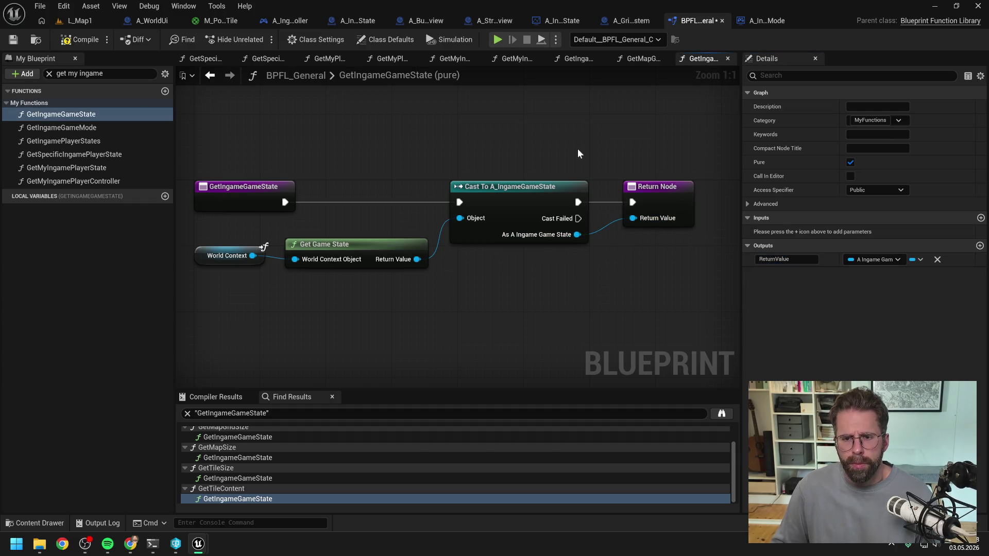
key(ctrl+s)
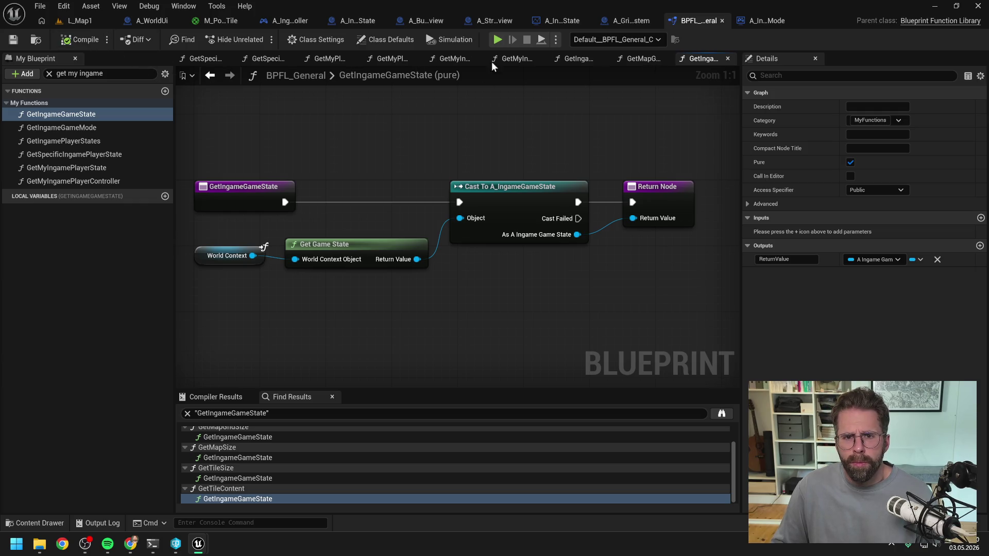
Clear the function filter and review GetMyPlayerState, GetIngamePlayerStates and GetMyIngamePlayerState.
click(454, 58)
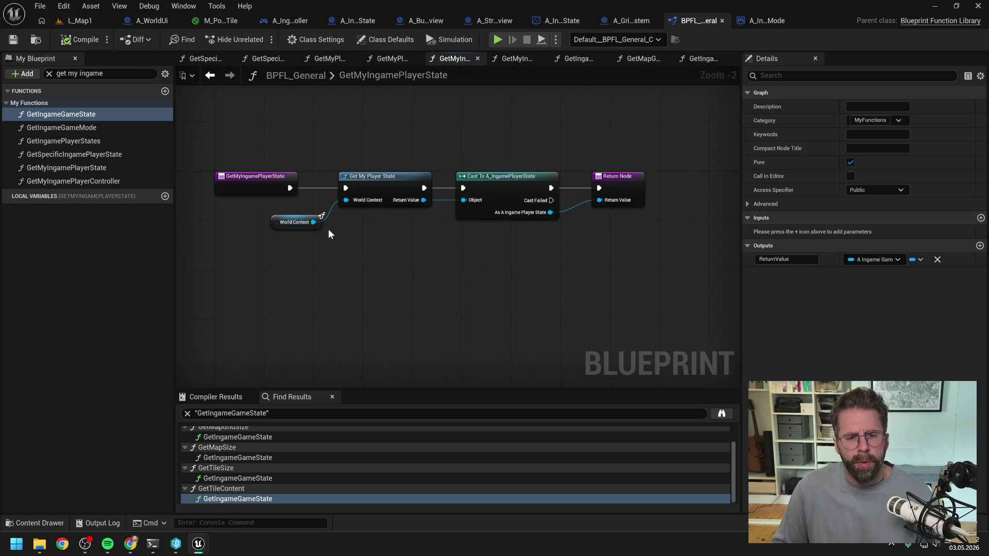
click(329, 59)
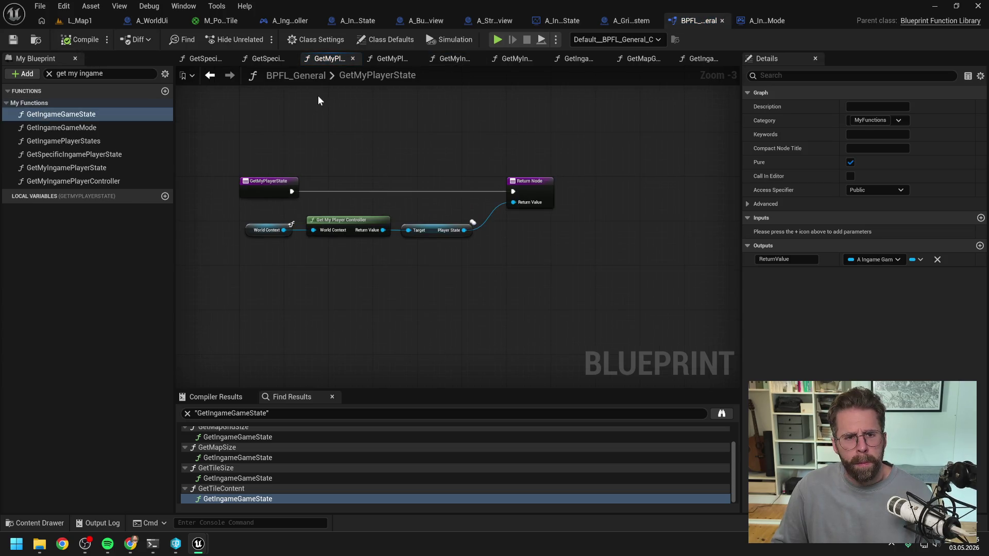
right_click(328, 58)
click(359, 126)
triple_click(80, 73)
key(BackSpace)
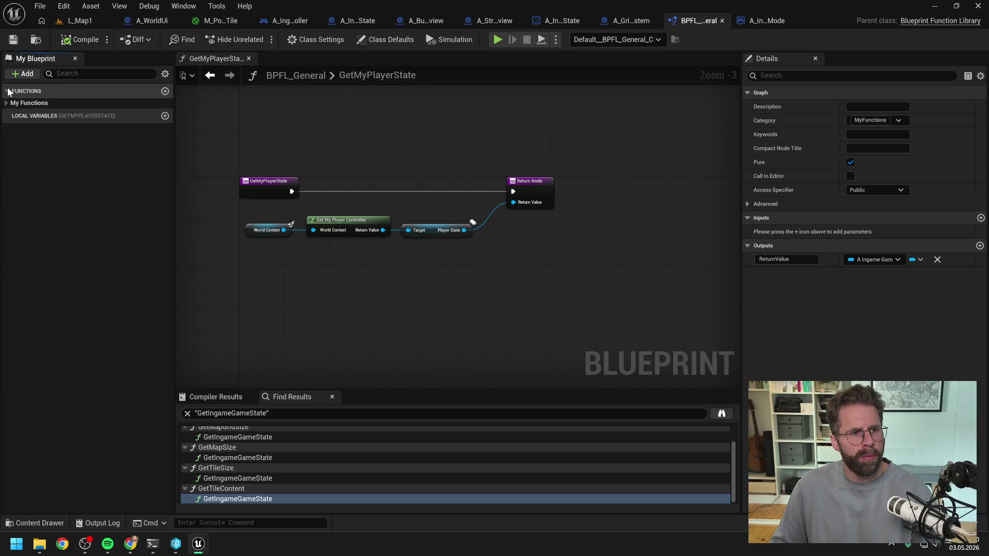
click(7, 102)
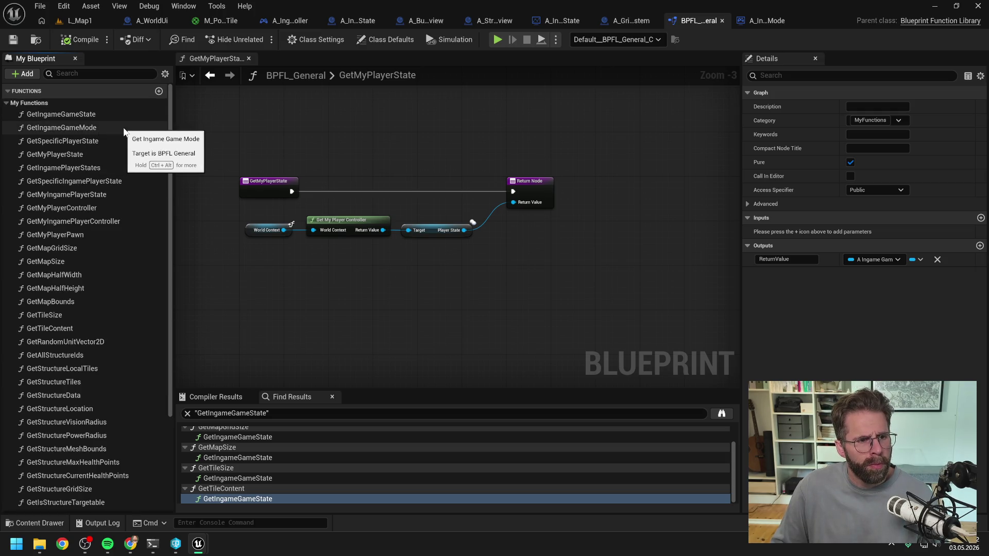
click(90, 156)
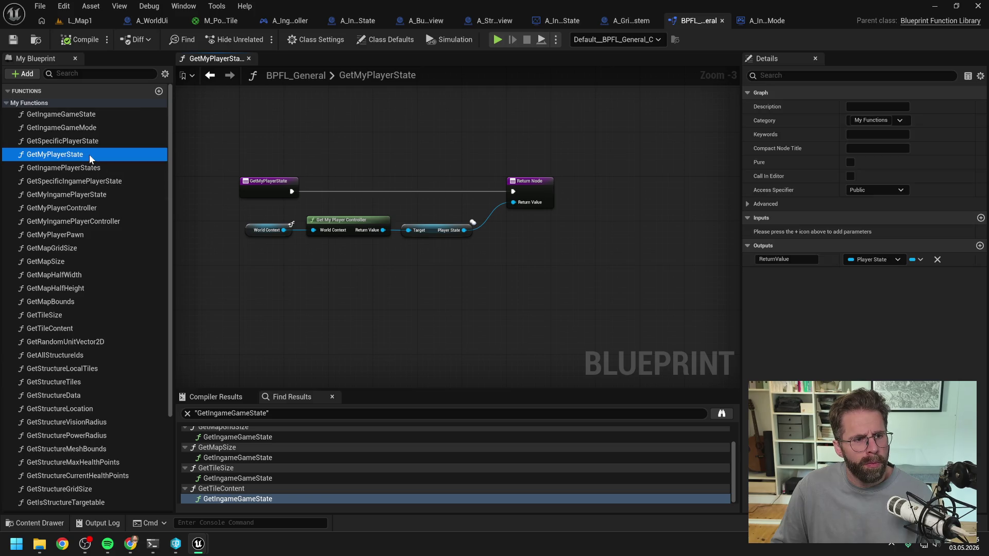
click(115, 164)
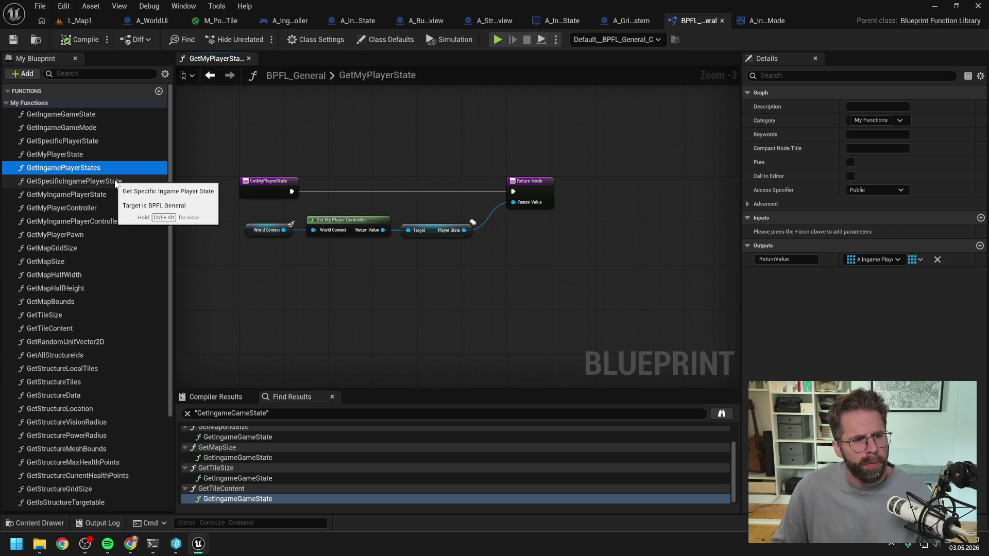
click(94, 196)
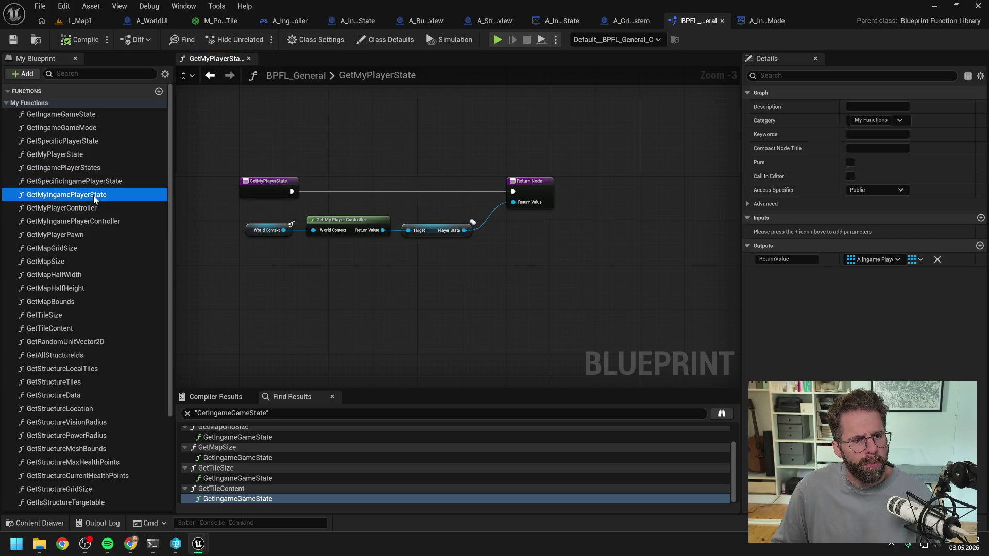
double_click(87, 196)
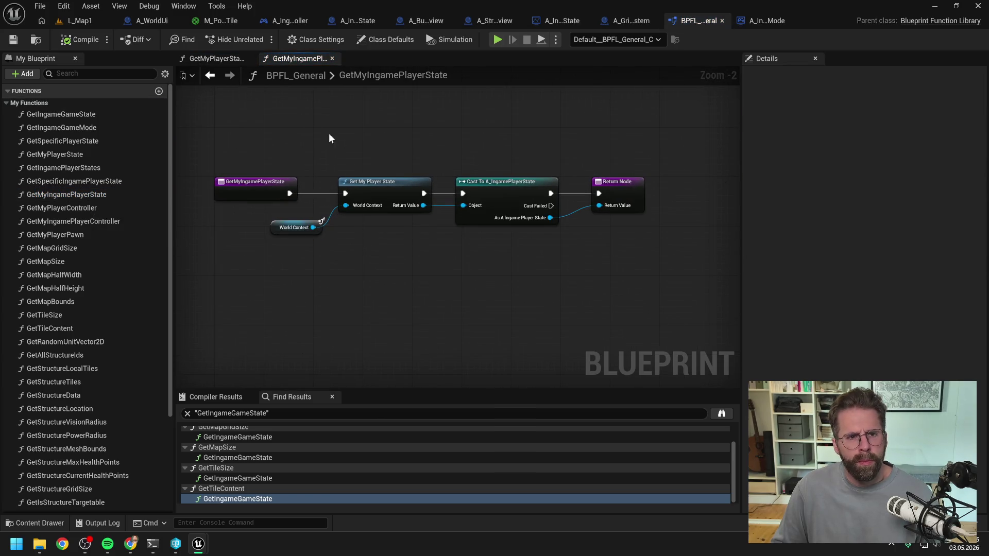
click(147, 22)
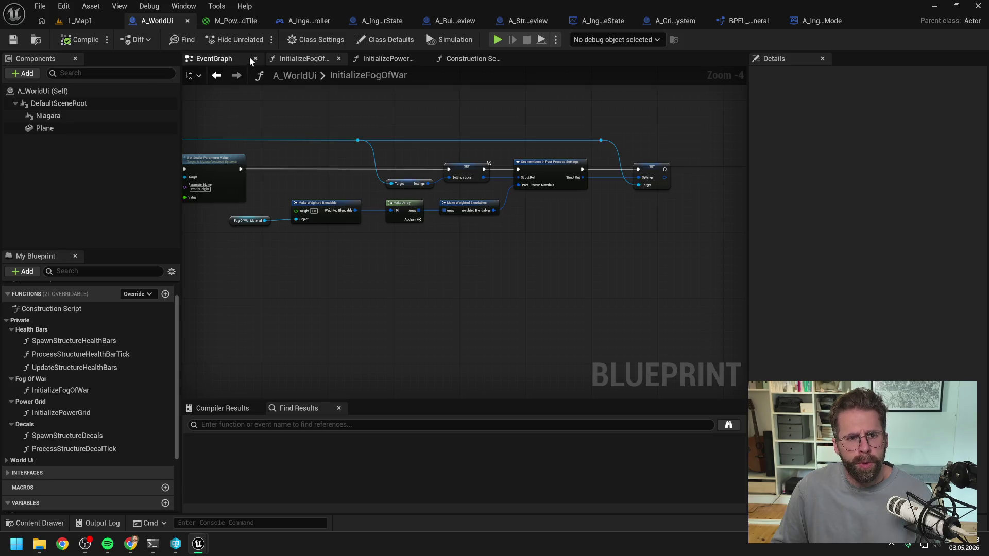
In A_IngamePlayerController's HandleStructureBuilt, add a Get My Ingame Player State node.
click(308, 20)
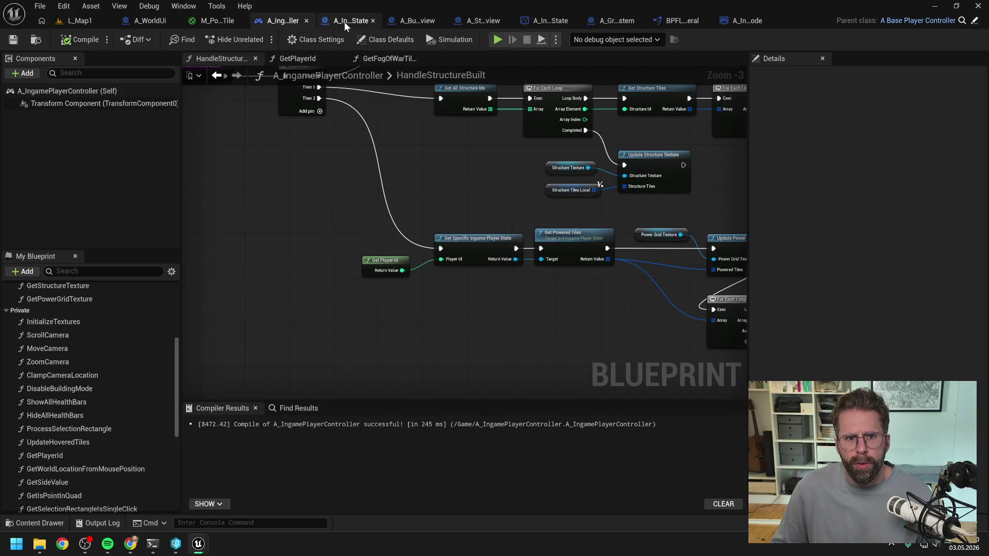
drag(456, 167, 441, 141)
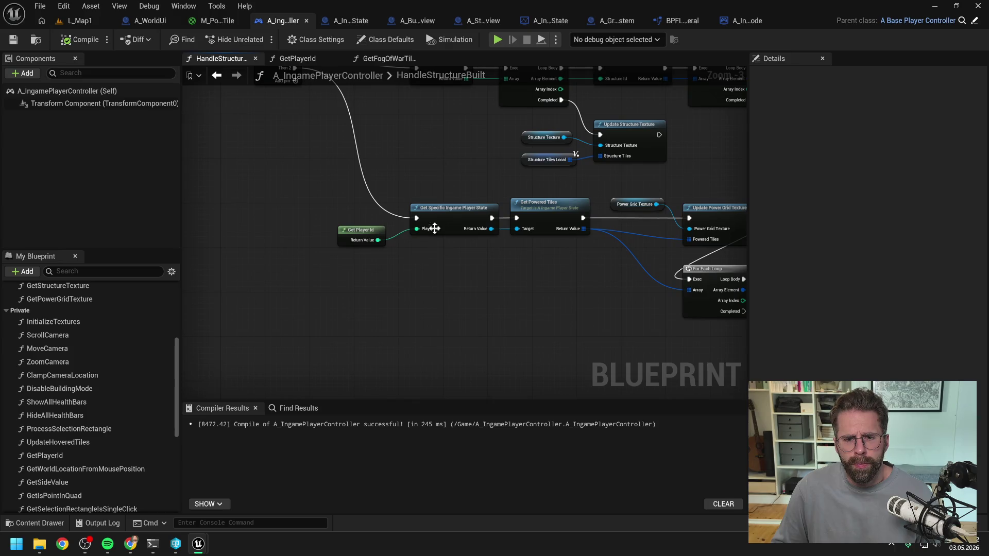
right_click(434, 260)
text(get my pla)
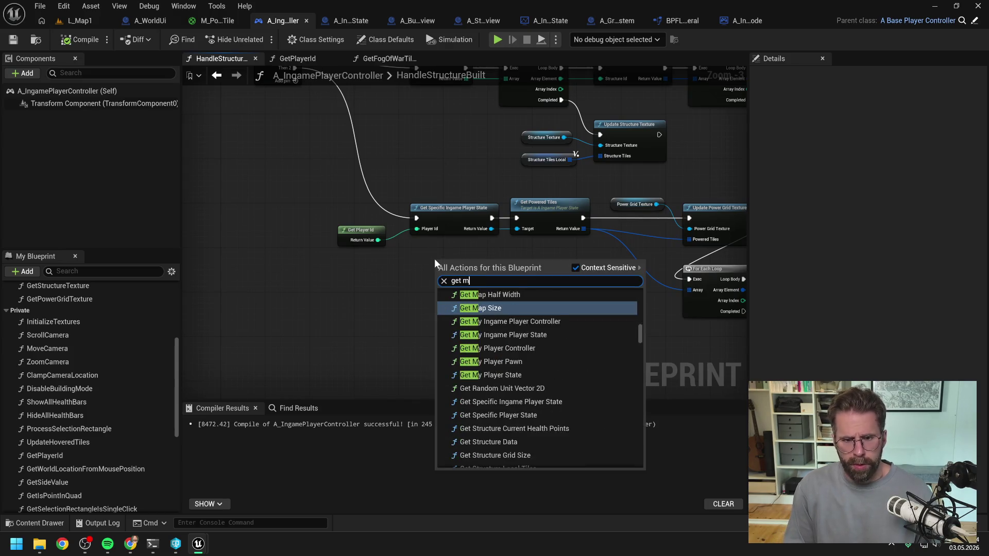
key(BackSpace)
key(BackSpace)
key(BackSpace)
text(i)
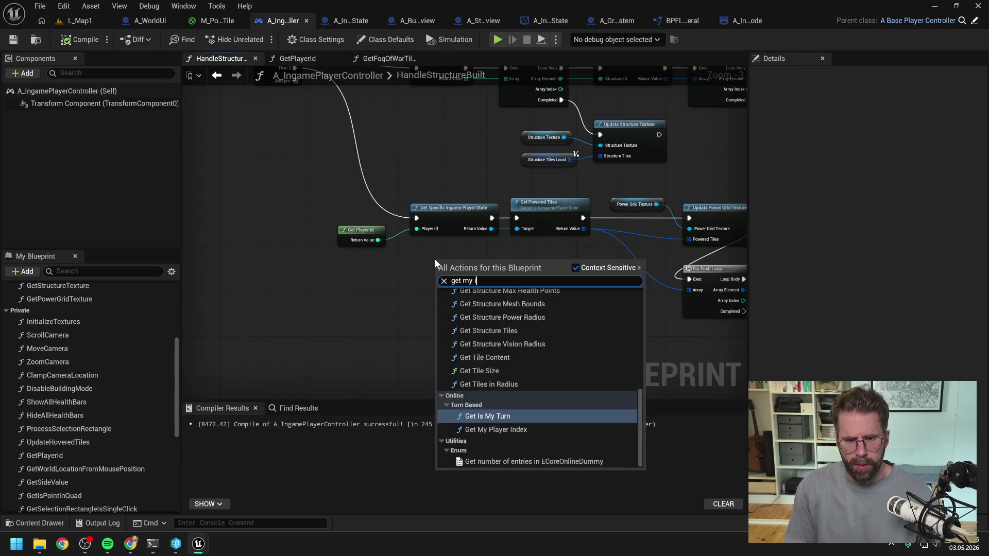
text(ngame play)
click(507, 333)
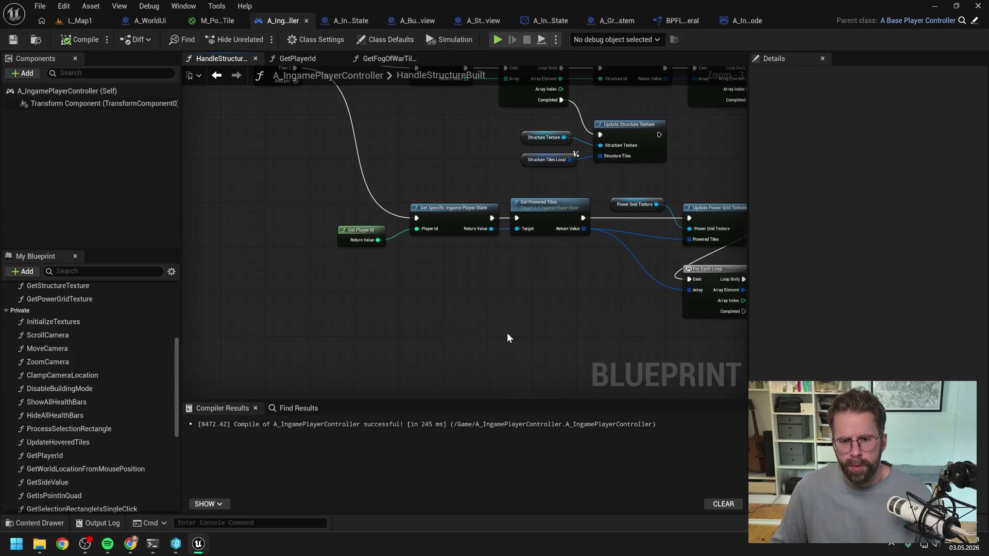
click(503, 271)
mouse_move(483, 270)
mouse_down()
mouse_move(462, 265)
mouse_move(517, 229)
mouse_up()
Wire it after Then 2, delete Get Specific Ingame Player State and Get Player Id, and save.
mouse_move(314, 118)
mouse_down()
mouse_move(360, 278)
mouse_move(435, 318)
mouse_up()
mouse_move(350, 244)
mouse_down()
mouse_move(446, 288)
mouse_move(460, 262)
mouse_up()
key(Delete)
click(460, 246)
key(ctrl+s)
List GetPlayerId references and open its uses in EventGraph and GetFogOfWarTiles.
scroll(82, 338, down, 3)
scroll(86, 332, up, 6)
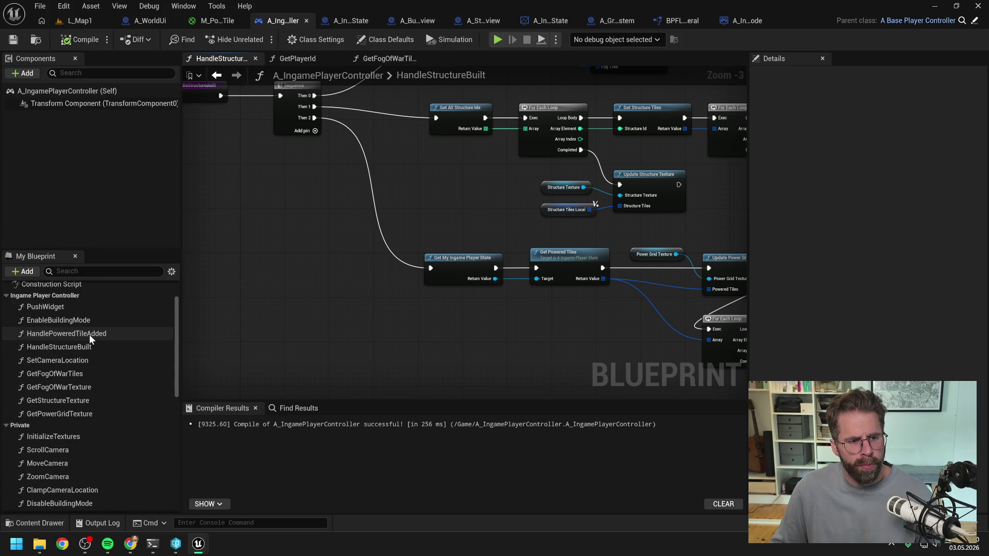
scroll(89, 335, down, 5)
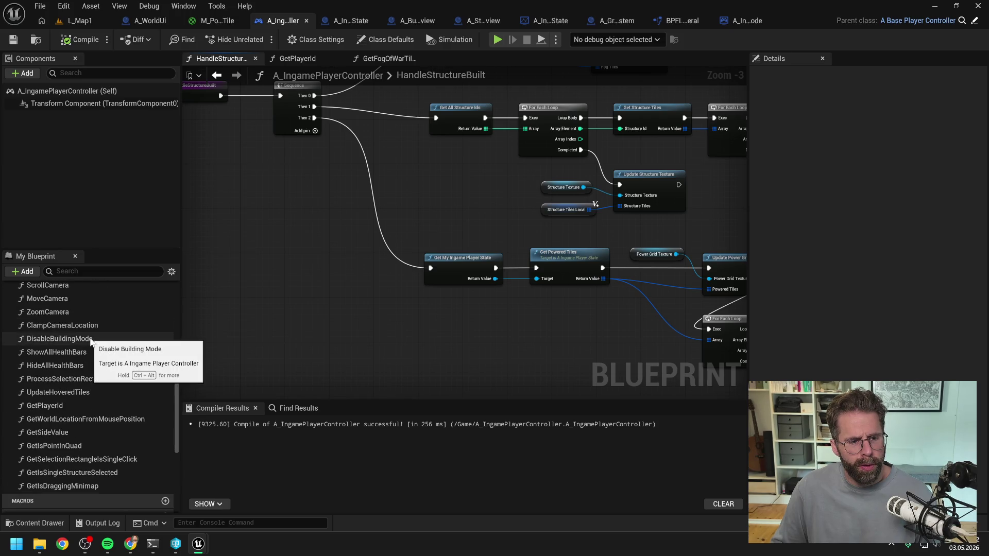
right_click(63, 407)
mouse_move(109, 331)
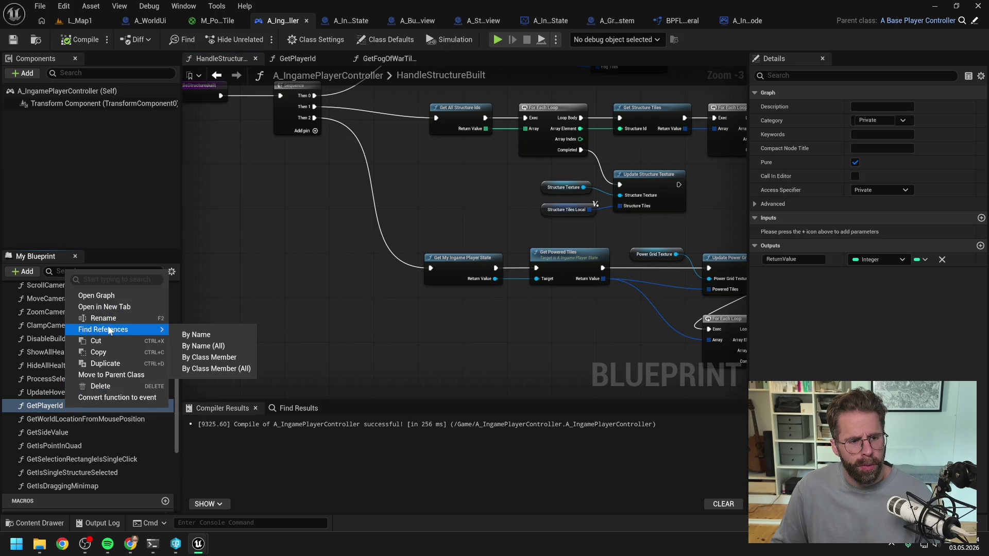
click(196, 335)
double_click(231, 454)
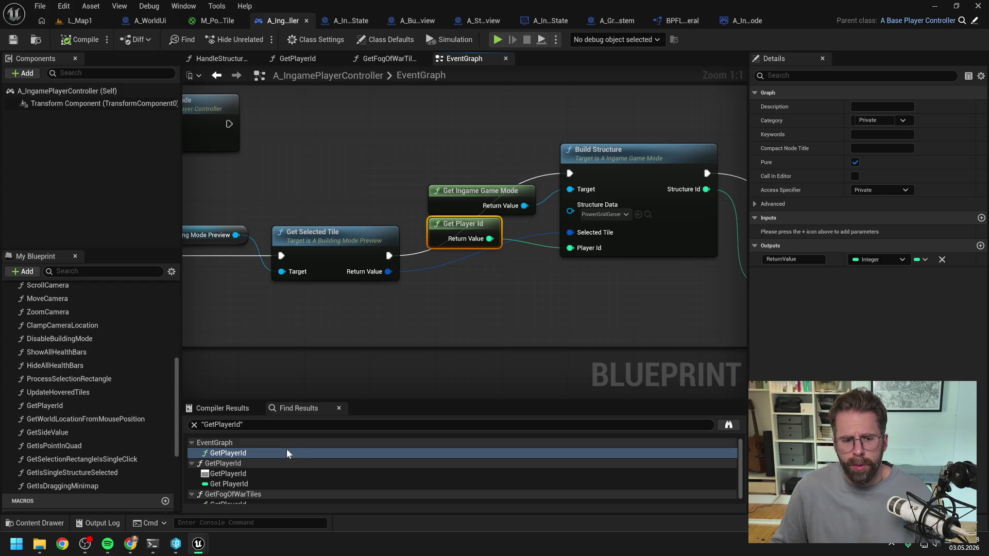
scroll(287, 453, down, 1)
double_click(235, 498)
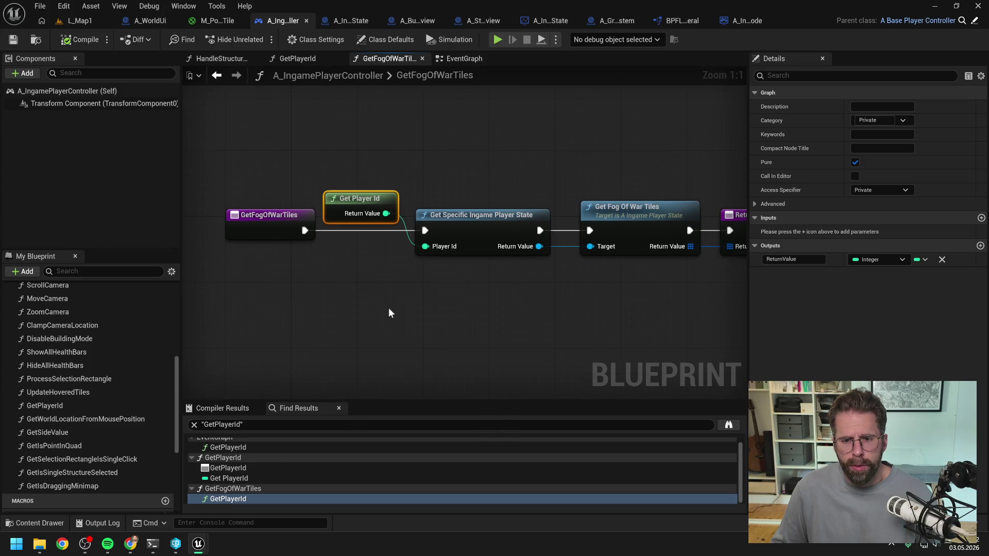
In GetFogOfWarTiles, add a Get My Ingame Player State node, discarding a mistaken Get My Player State.
scroll(397, 320, down, 2)
right_click(415, 322)
text(get my )
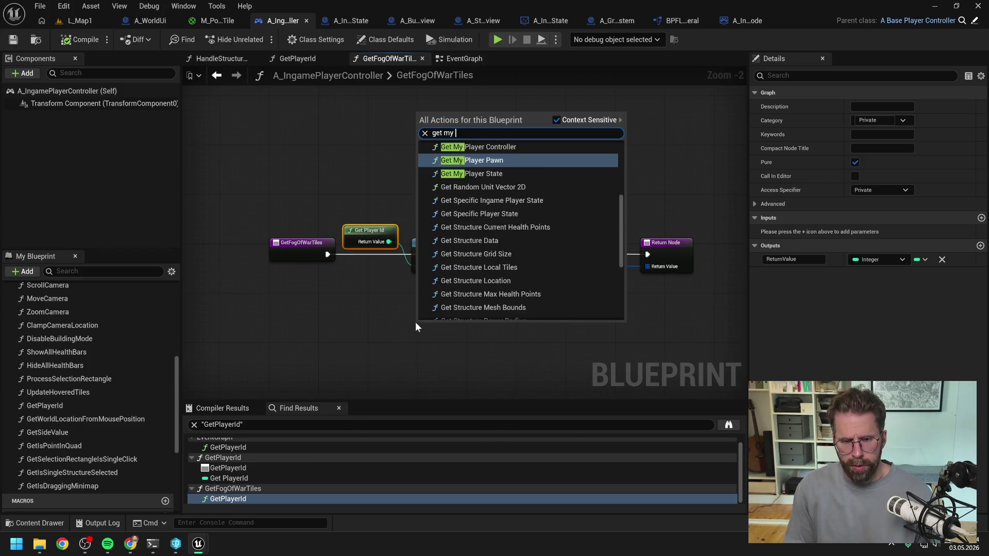
text(playere)
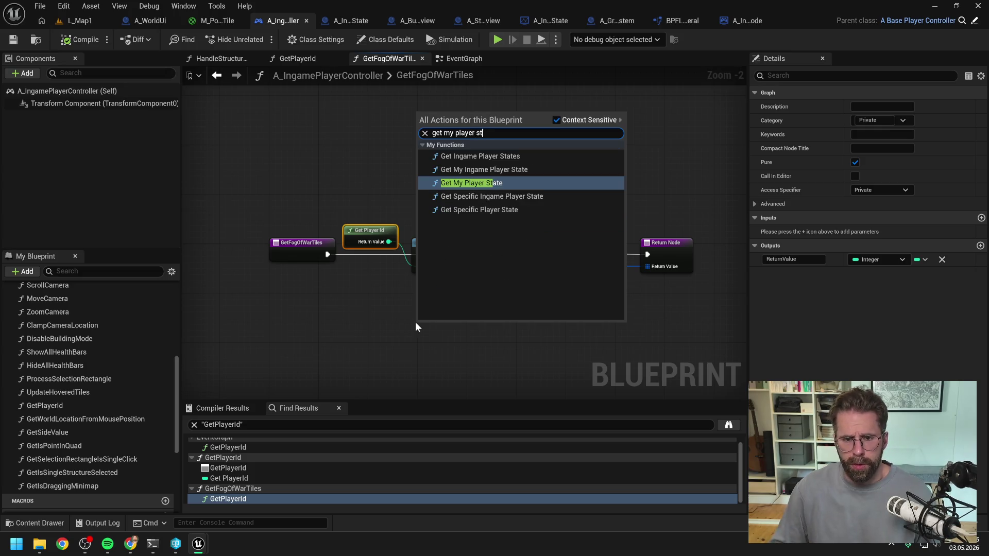
click(463, 195)
mouse_move(472, 334)
mouse_down()
mouse_move(542, 254)
mouse_move(477, 344)
mouse_move(544, 268)
mouse_up()
click(520, 312)
key(Delete)
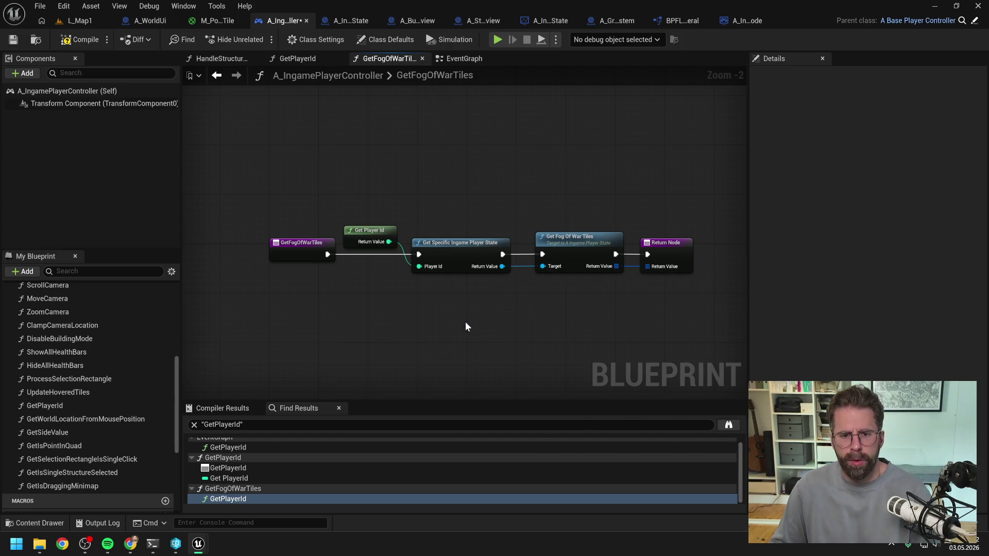
right_click(465, 321)
text(get ym in)
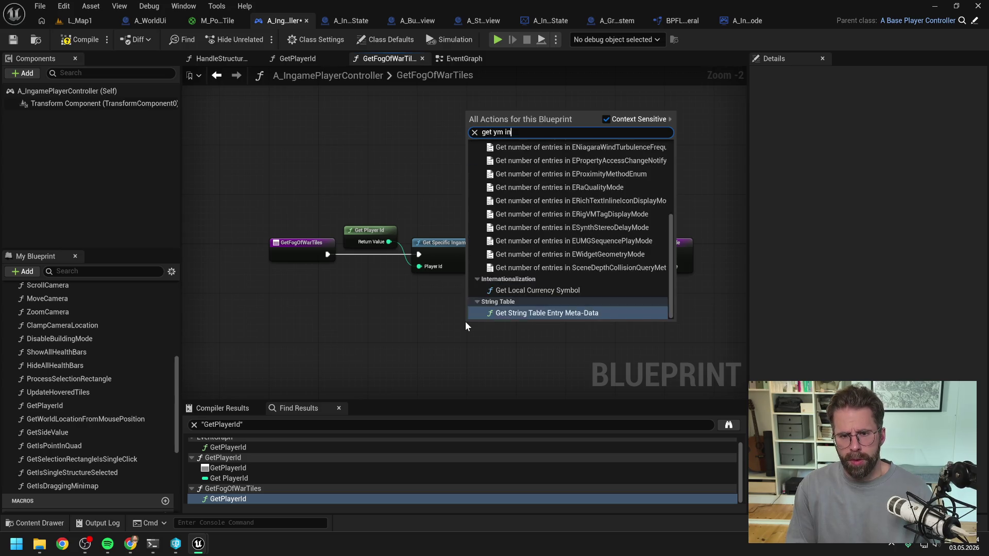
key(BackSpace)
key(BackSpace)
text(my ingfa)
key(BackSpace)
key(BackSpace)
text(ame play)
click(520, 183)
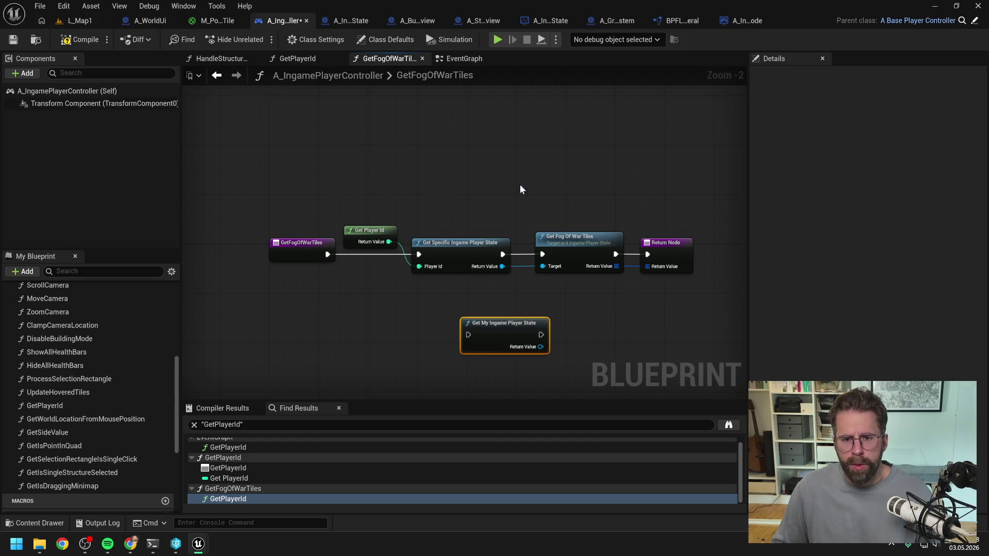
Wire Get My Ingame Player State into Get Fog Of War Tiles, delete the old lookup nodes, and save.
mouse_move(498, 321)
mouse_down()
mouse_move(454, 281)
mouse_move(543, 256)
mouse_move(543, 266)
mouse_up()
mouse_move(328, 254)
mouse_down()
mouse_move(418, 255)
mouse_move(417, 298)
mouse_up()
mouse_move(373, 211)
mouse_down()
mouse_move(515, 273)
mouse_move(471, 251)
mouse_up()
key(Delete)
drag(301, 252, 331, 251)
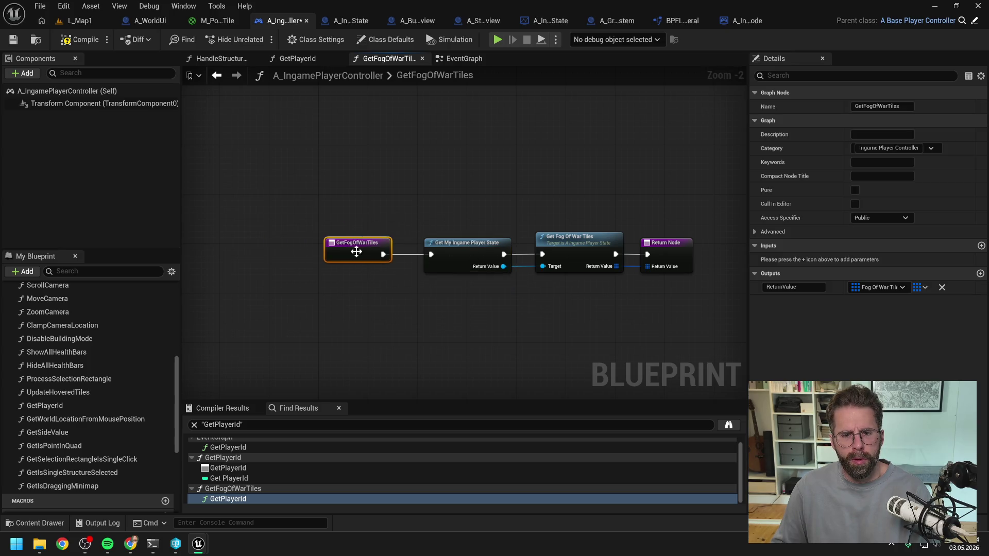
click(80, 39)
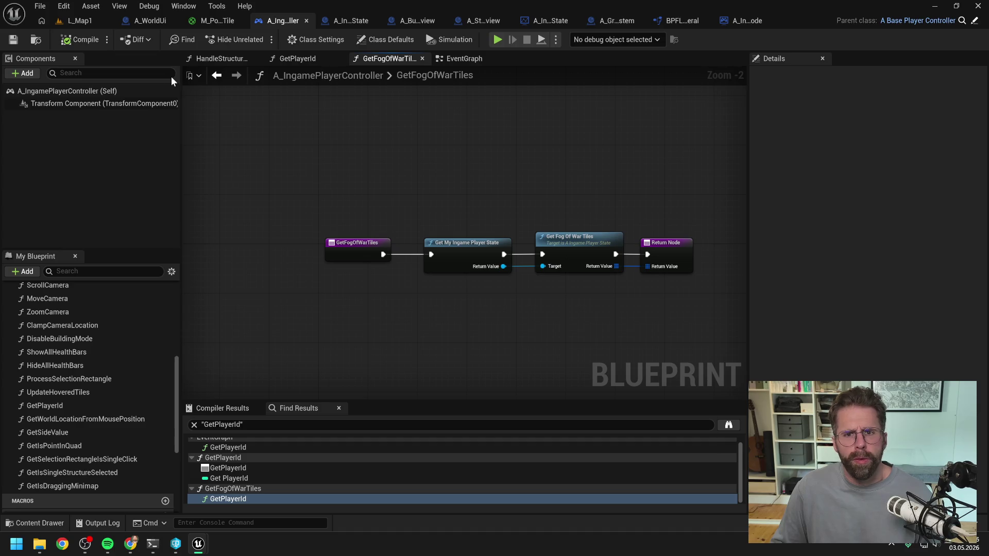
click(675, 20)
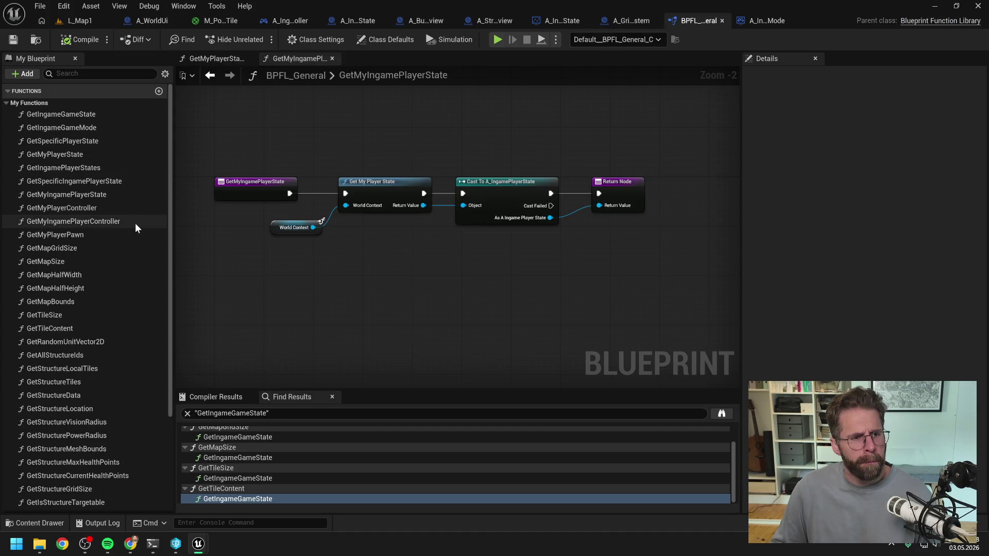
Find references to GetSpecificIngamePlayerState by name and jump to its use in A_StructurePreview.
right_click(75, 184)
mouse_move(134, 245)
click(226, 249)
click(724, 418)
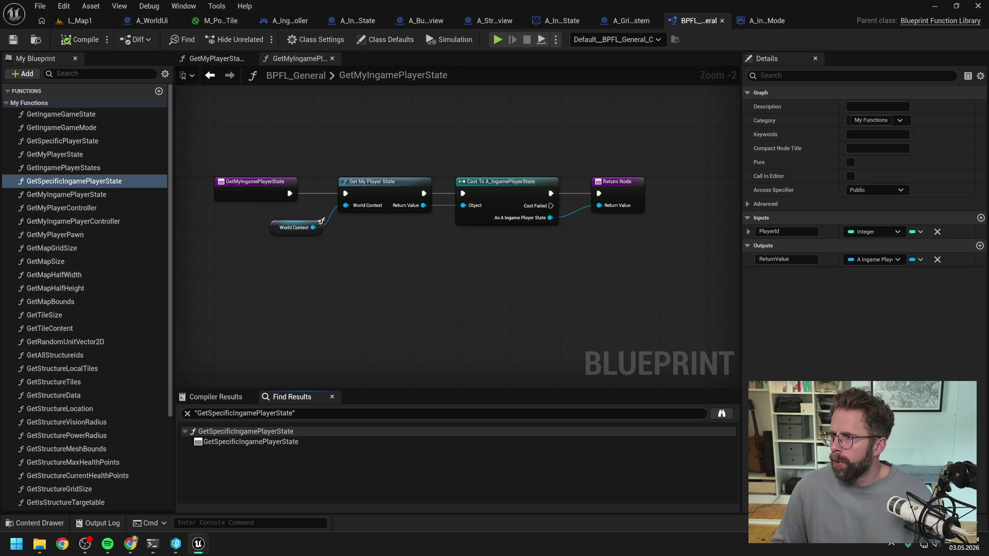
double_click(250, 442)
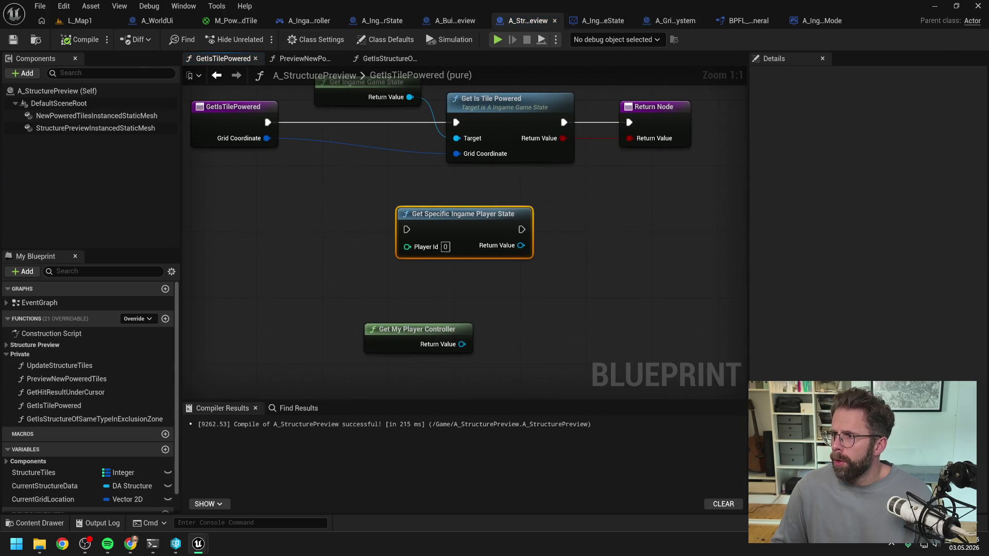
In A_IngameGameMode, close all other graph tabs and the HandleStructureBuilt graph.
click(788, 21)
scroll(580, 254, down, 5)
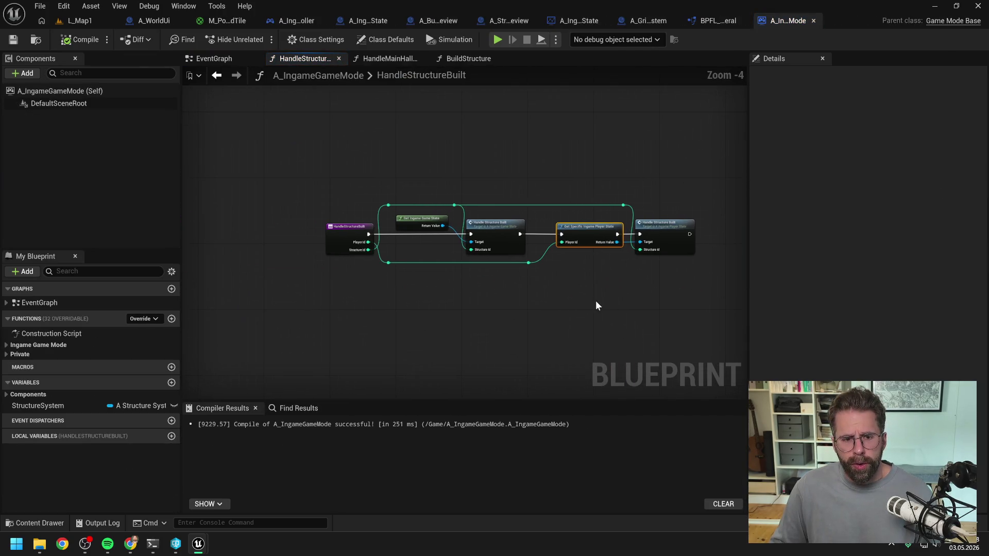
scroll(582, 307, up, 2)
right_click(308, 59)
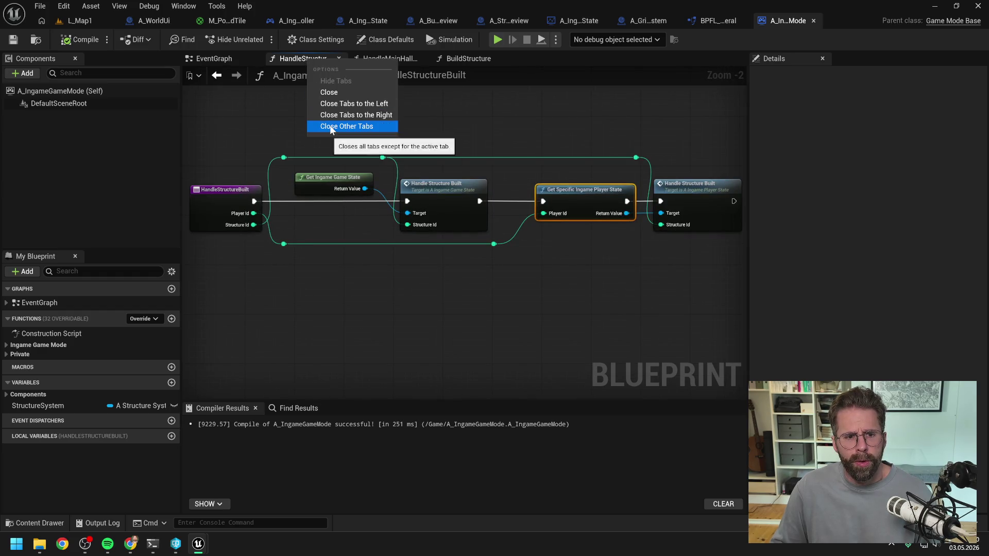
click(331, 126)
click(252, 58)
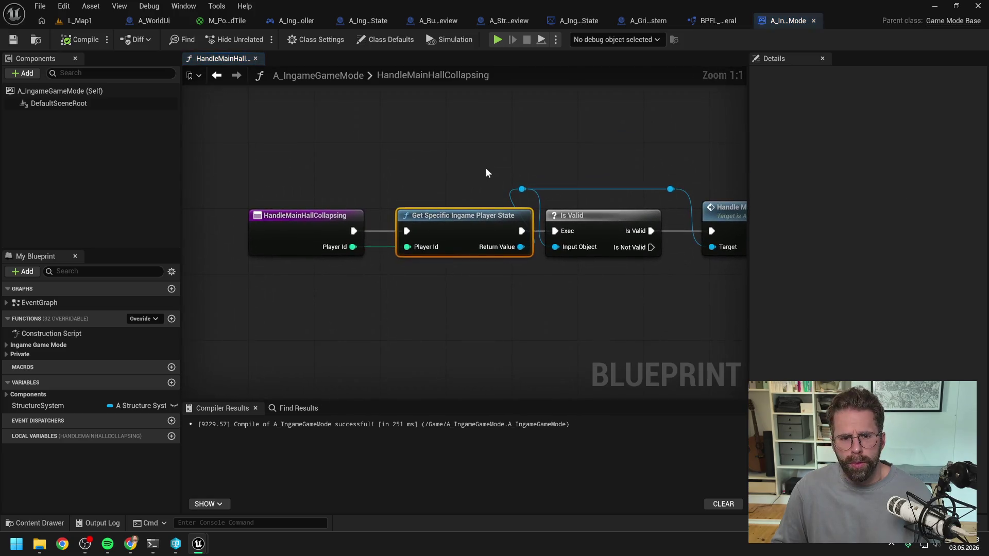
Nudge the Is Valid and Handle Main Hall Collapsing nodes right, then save and close A_IngameGameMode.
scroll(438, 152, down, 2)
mouse_move(449, 164)
mouse_down()
mouse_move(435, 157)
mouse_move(583, 222)
mouse_up()
drag(510, 205, 529, 205)
click(548, 163)
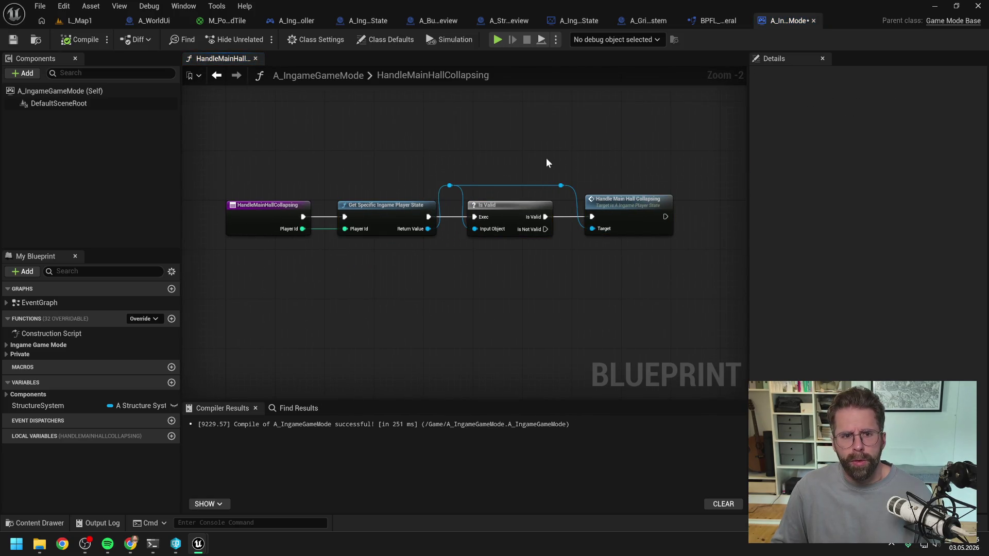
click(256, 59)
click(13, 40)
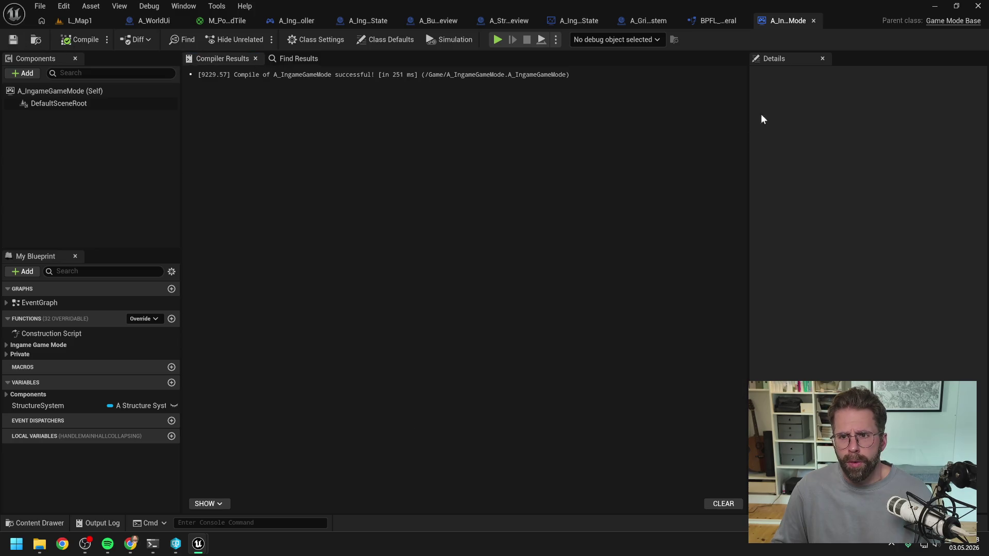
click(814, 21)
Close BPFL_General's open function graphs and the BPFL_General blueprint.
right_click(304, 61)
click(332, 119)
click(255, 58)
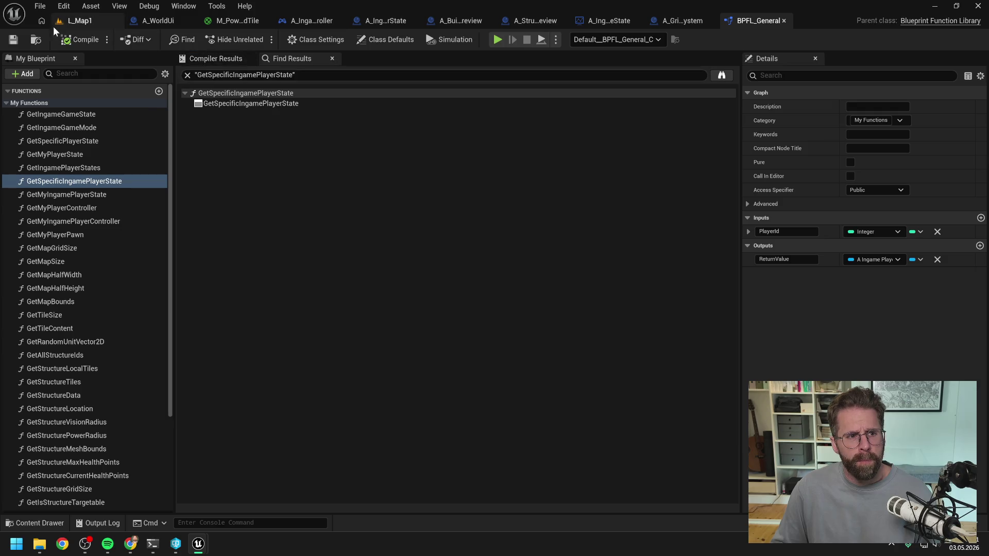
click(802, 20)
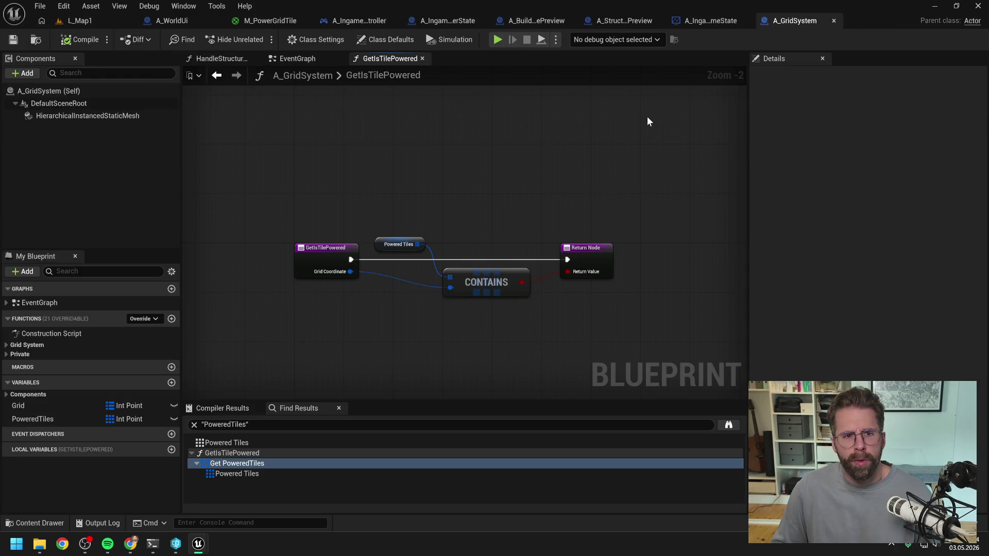
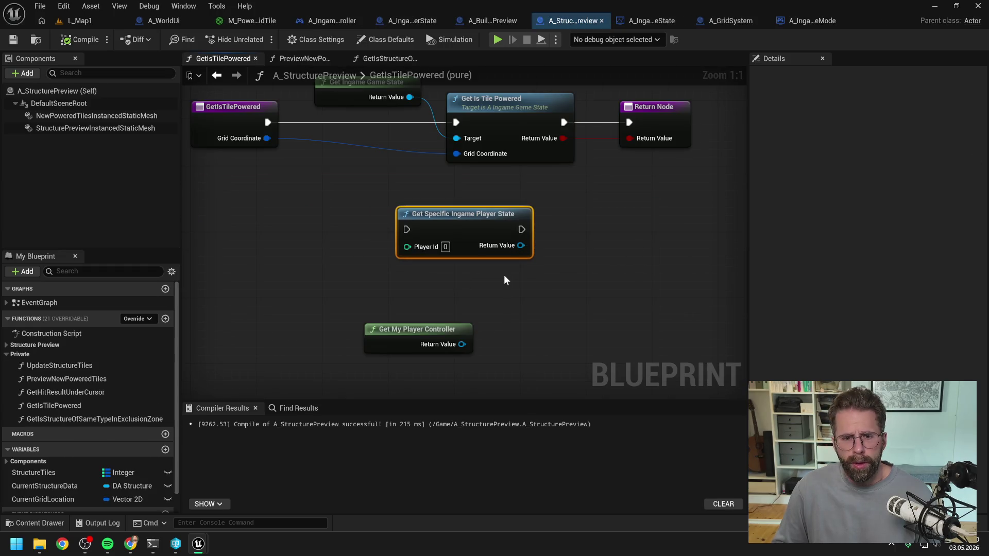
Add a Get My Ingame Player State node to the GetIsTilePowered graph.
click(505, 279)
scroll(509, 280, down, 1)
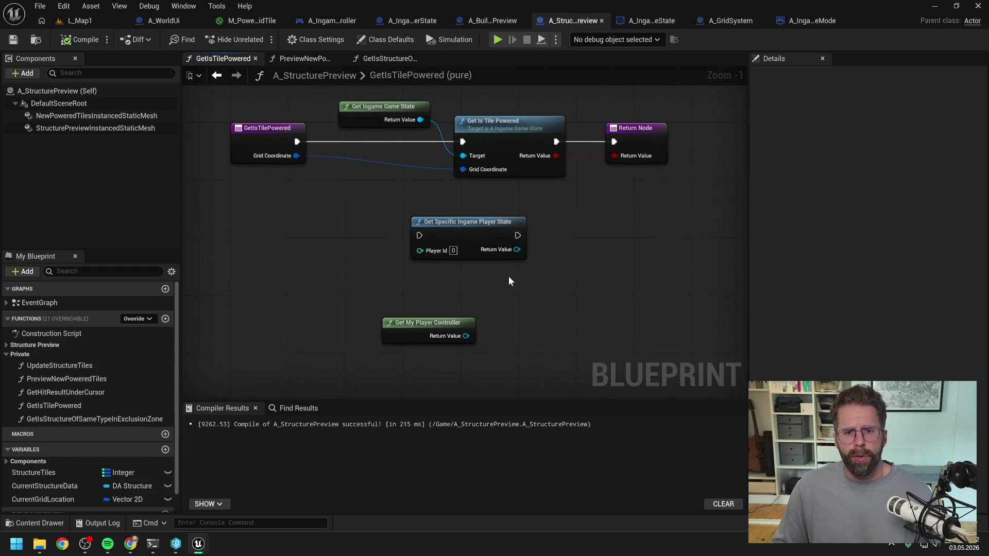
right_click(508, 280)
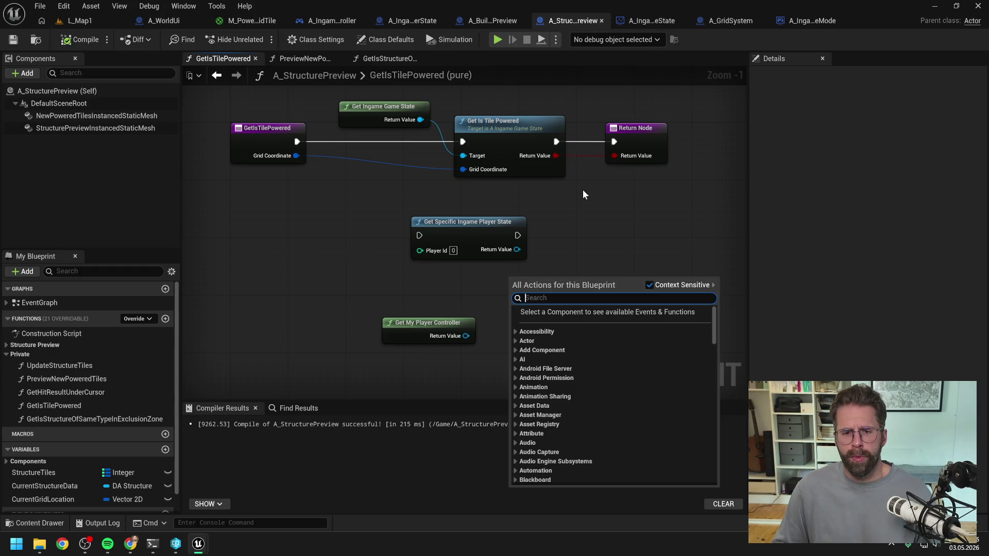
text(get my ingame play)
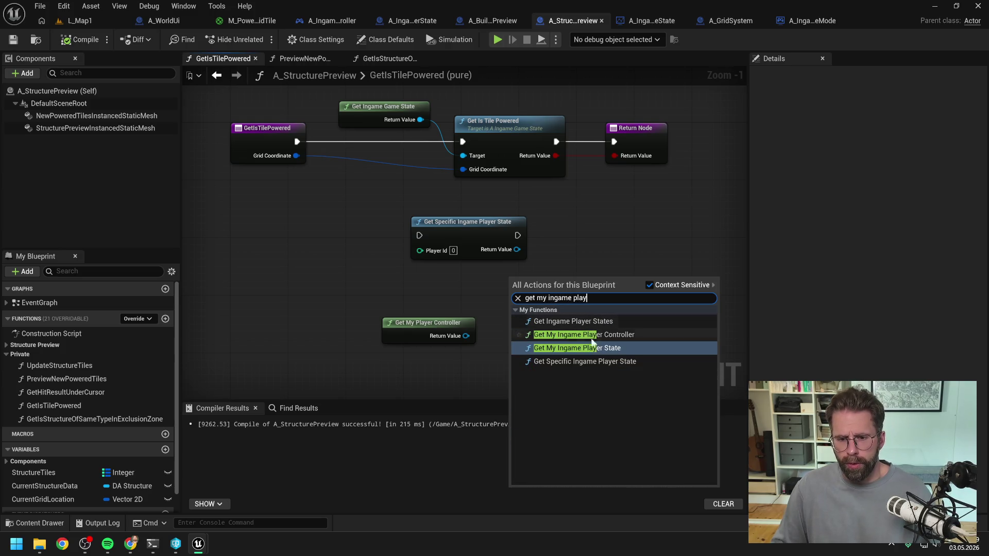
click(589, 347)
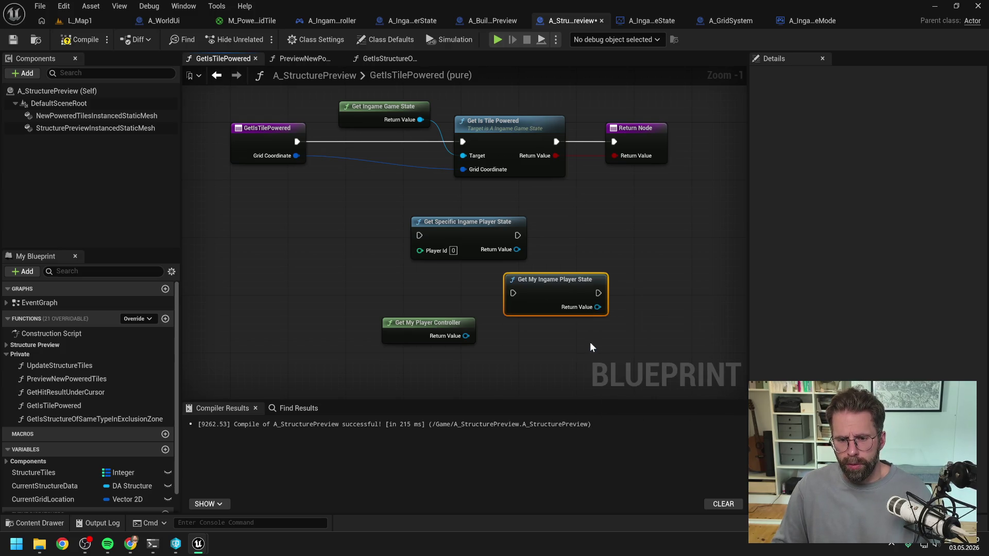
Delete the old Get Specific Ingame Player State and Get My Player Controller nodes.
click(469, 242)
key(Delete)
click(412, 325)
key(Delete)
key(Home)
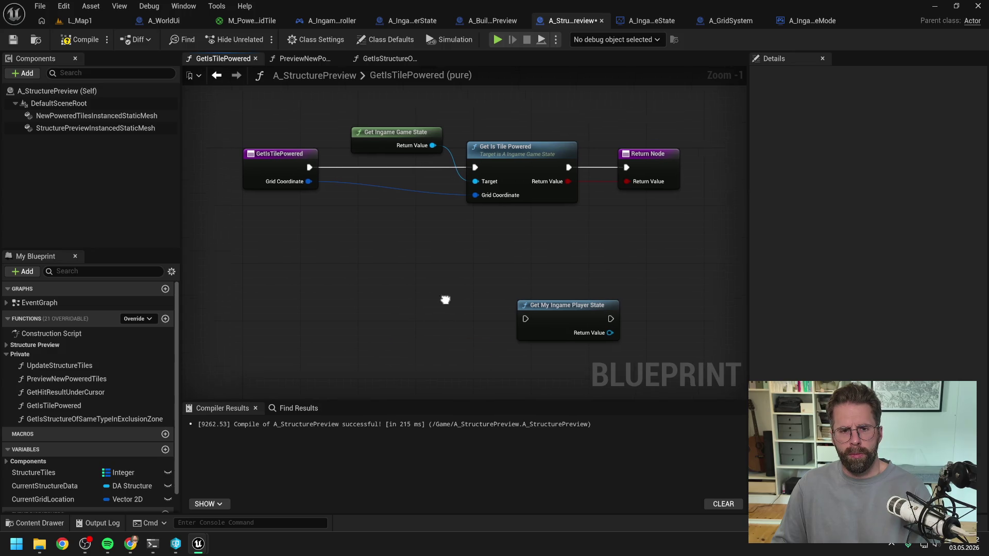
Wire the entry's execution into Get My Ingame Player State, then save and compile.
mouse_move(319, 186)
mouse_down()
mouse_move(536, 327)
mouse_move(536, 338)
mouse_move(468, 263)
mouse_up()
click(591, 268)
key(ctrl+s)
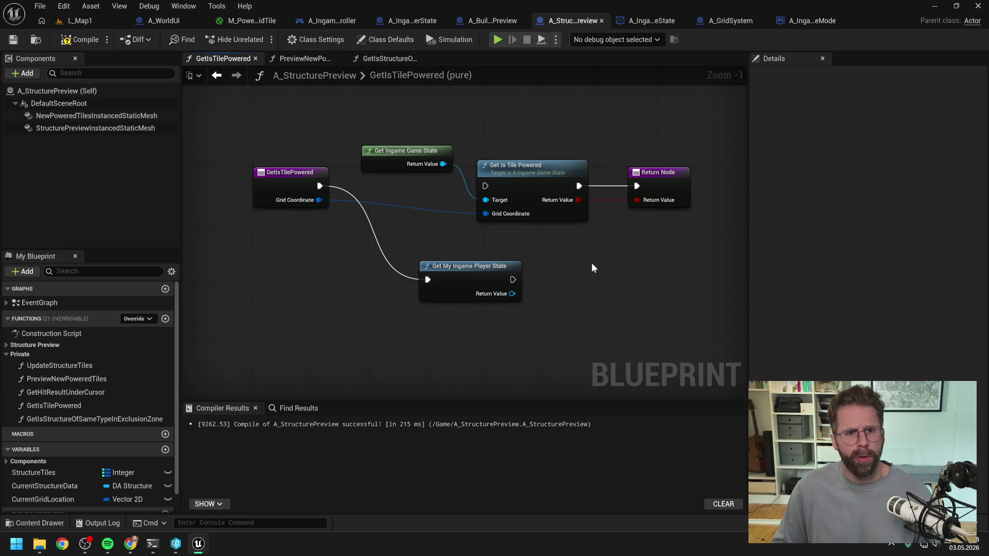
click(83, 40)
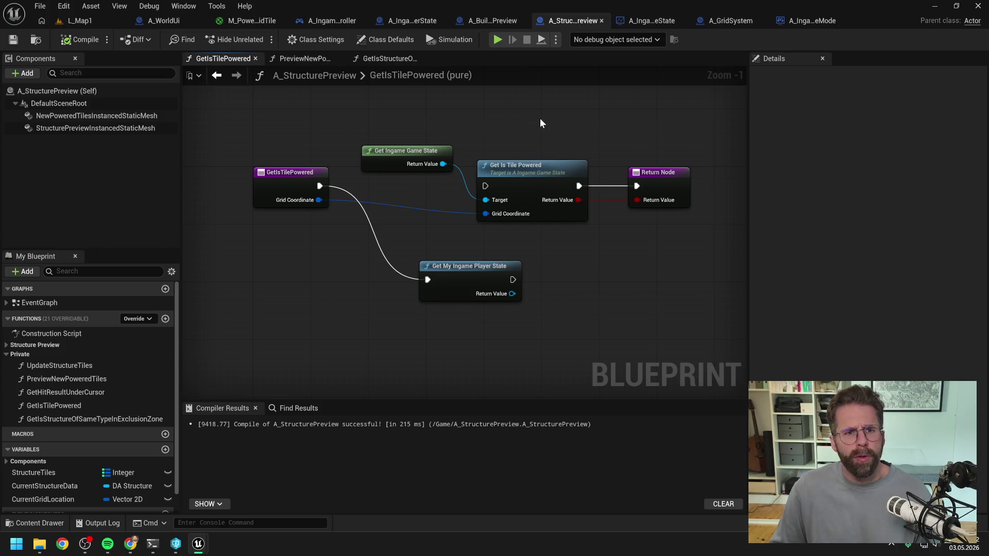
click(413, 21)
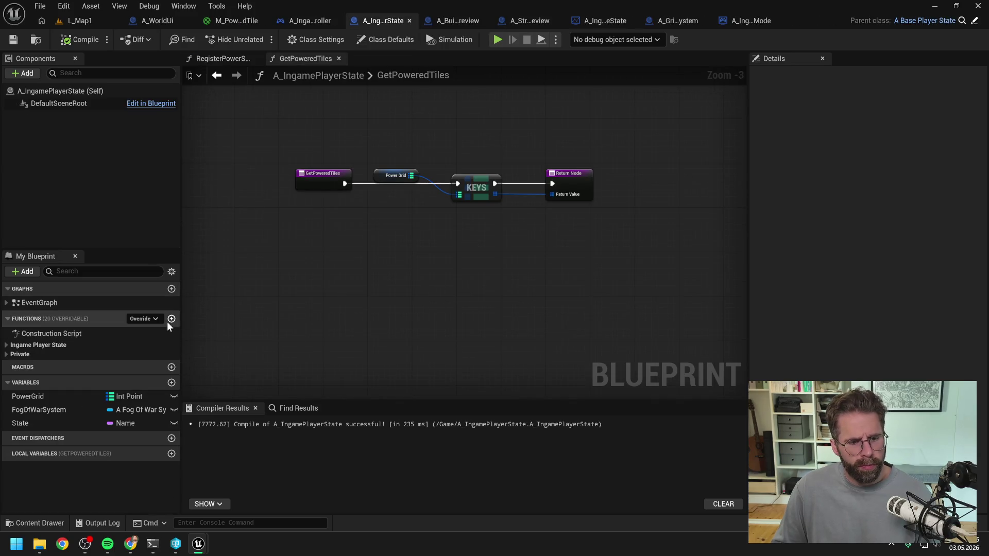
Create a GetIsTilePowered function in the Ingame Player State category.
click(172, 319)
text(GetI)
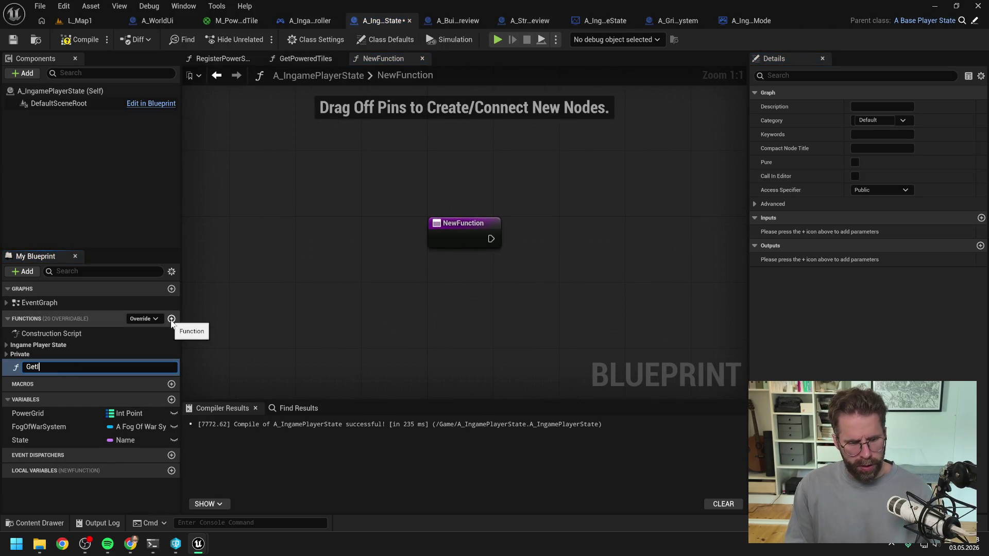
text(sTilePowered)
key(Return)
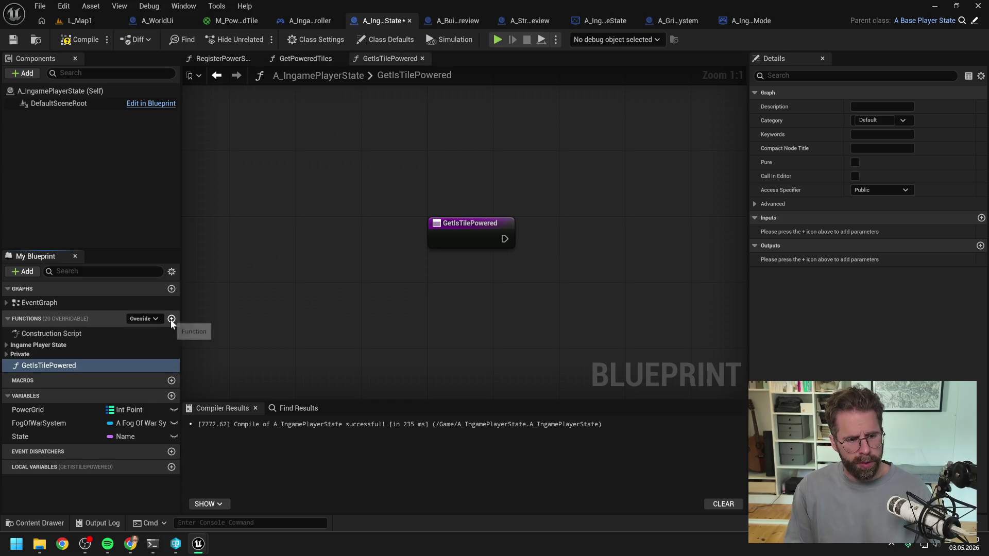
drag(69, 365, 58, 345)
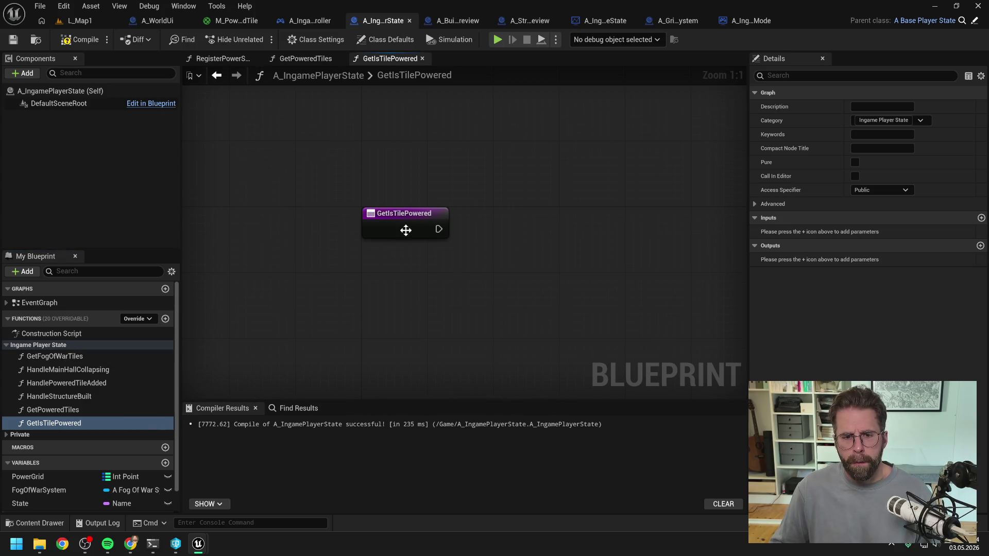
Give GetIsTilePowered an Int Point input named Tile.
click(406, 230)
click(982, 246)
click(883, 258)
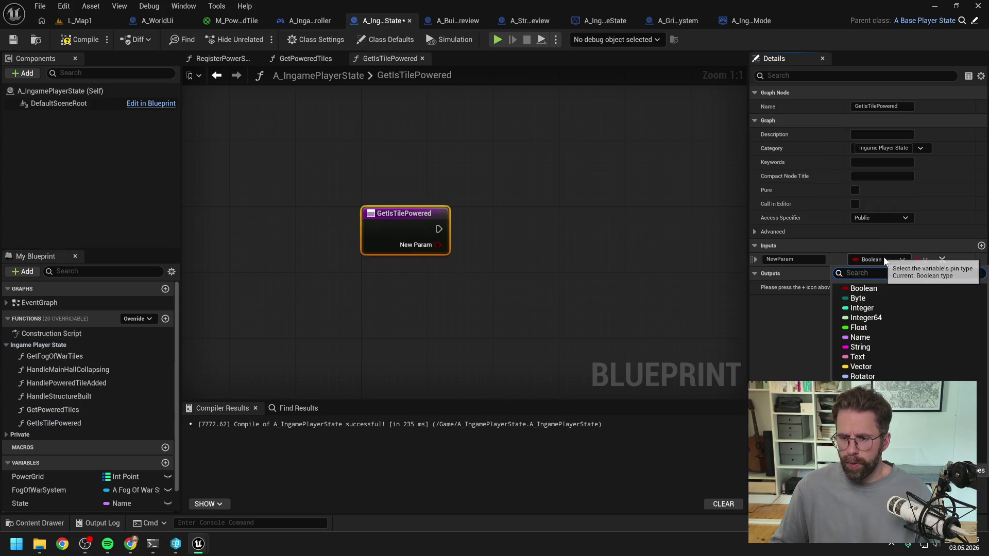
text(int point)
click(881, 343)
double_click(794, 259)
text(Tile)
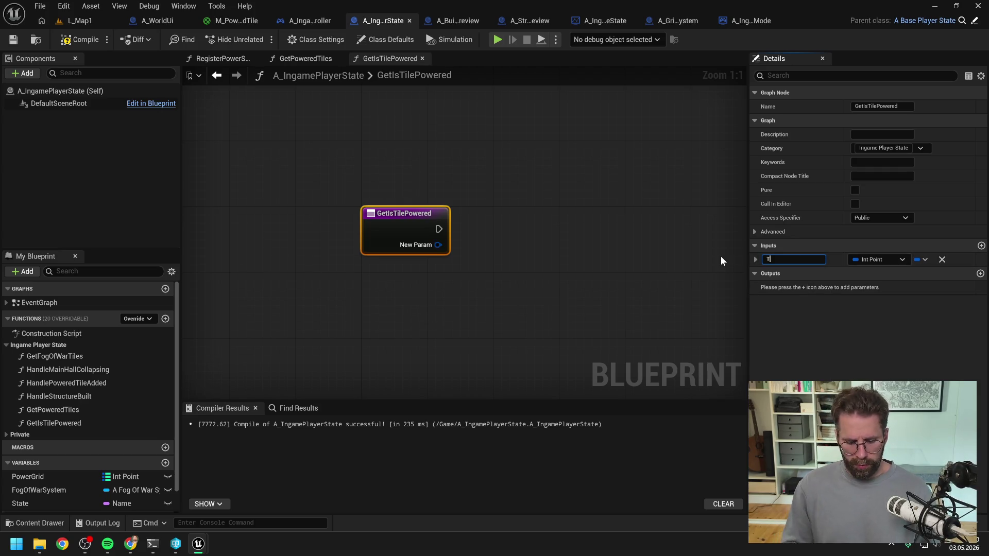
key(Return)
Add a Boolean output named ReturnValue.
click(980, 273)
click(884, 287)
click(863, 315)
double_click(793, 287)
text(Retu)
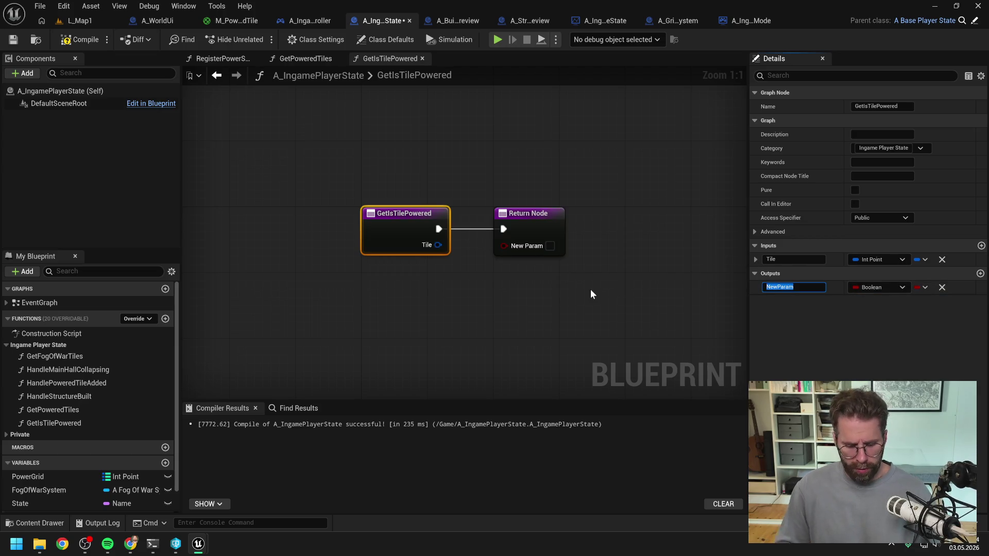
text(rnValue)
key(Return)
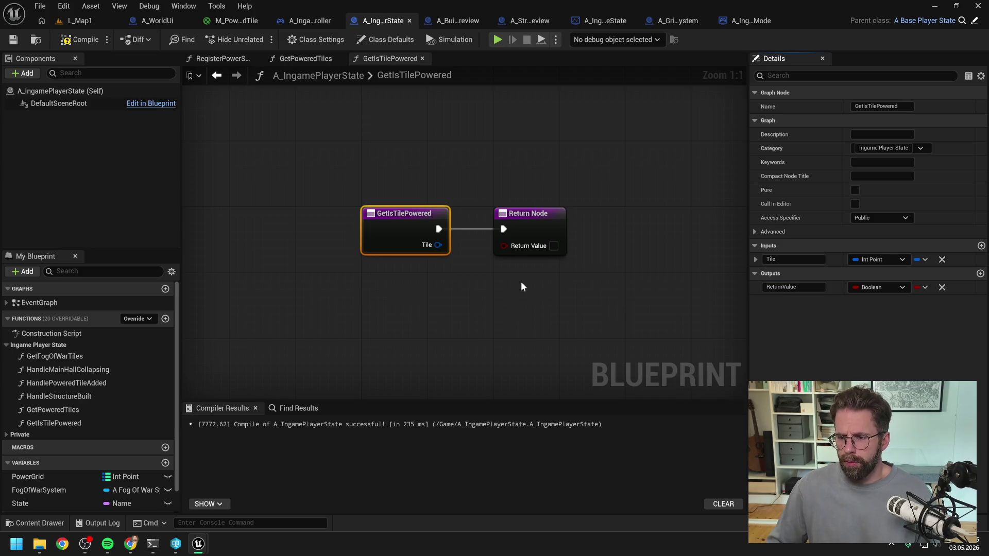
Add a Power Grid getter with a Keys node, wired from the entry.
scroll(130, 398, down, 1)
mouse_move(67, 448)
mouse_down()
mouse_move(372, 284)
mouse_move(477, 298)
mouse_up()
click(409, 308)
text(key)
key(Return)
drag(439, 229, 478, 309)
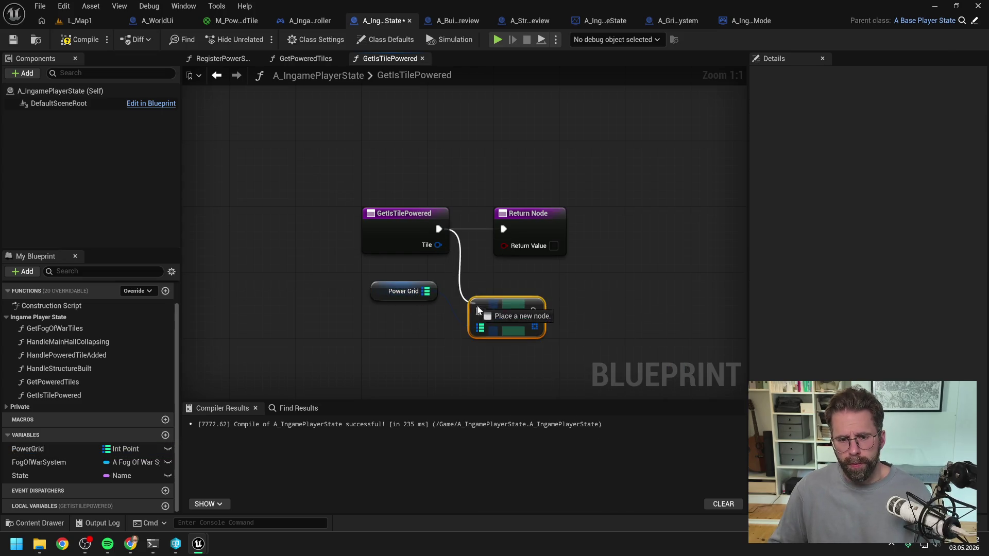
Feed the Keys into a Contains check on Tile, wire it to Return Value, and compile.
drag(522, 233, 646, 241)
mouse_move(506, 313)
mouse_down()
mouse_move(522, 231)
mouse_move(571, 268)
mouse_up()
text(contai)
key(Return)
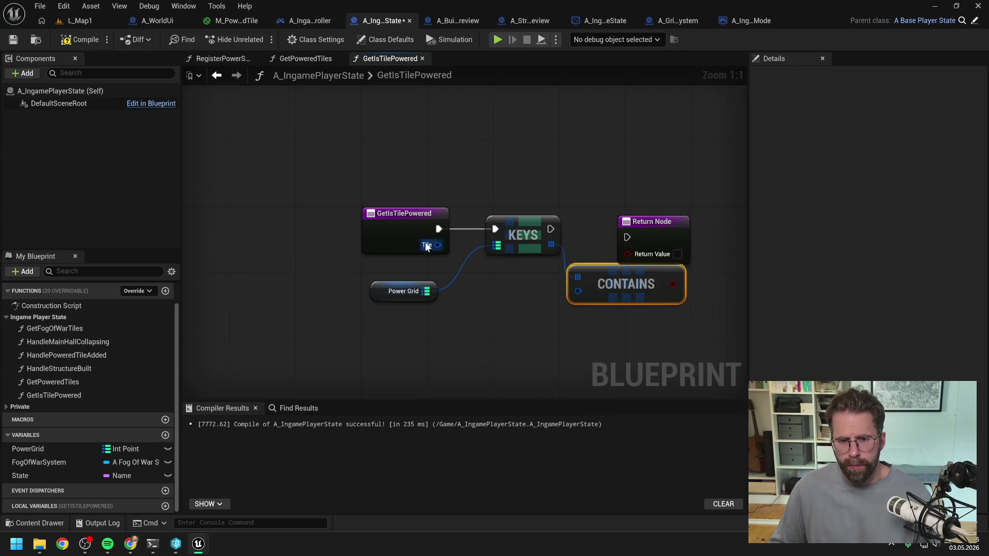
drag(582, 238, 634, 240)
drag(450, 239, 657, 237)
drag(573, 295, 643, 256)
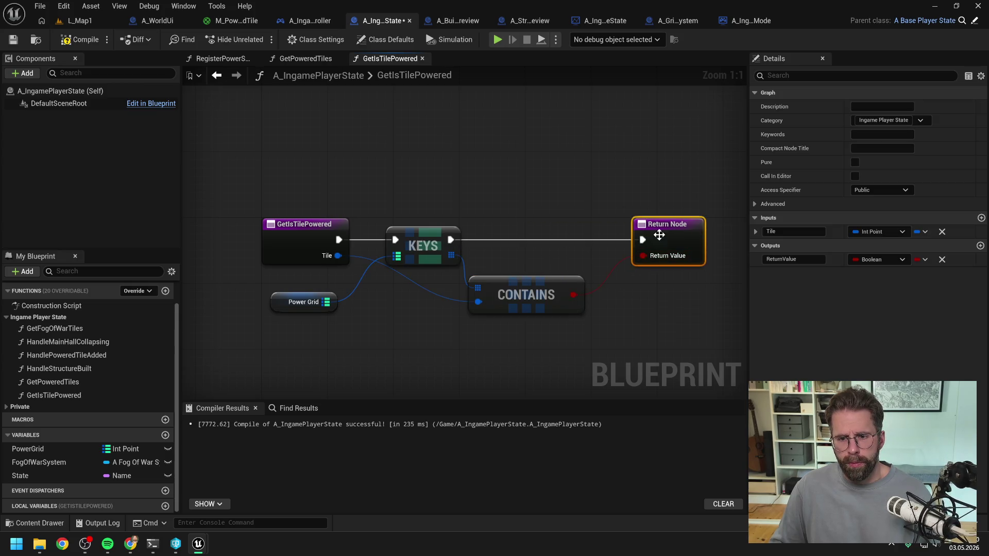
click(96, 43)
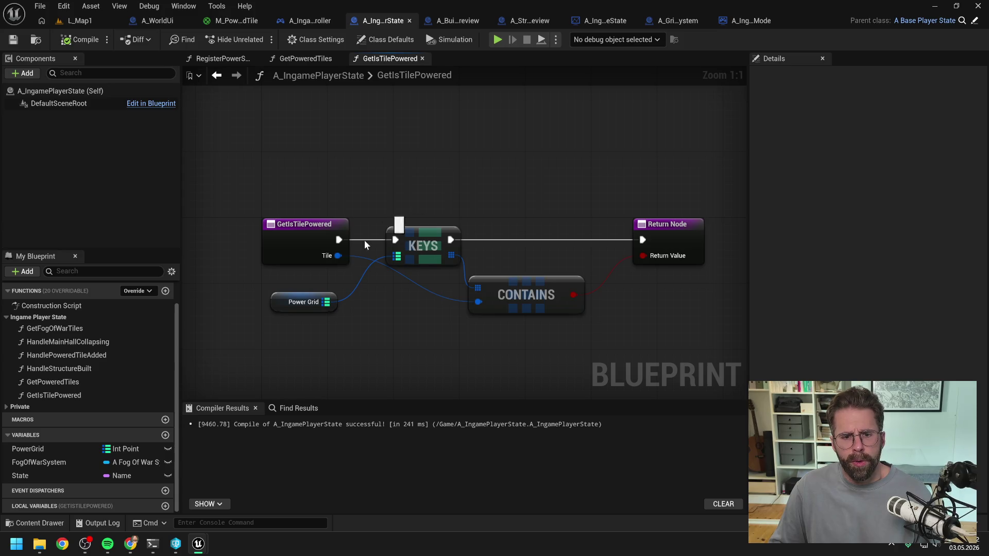
Tidy the node layout with a reroute on the Tile wire, and save.
drag(287, 301, 295, 186)
click(80, 40)
drag(516, 288, 527, 274)
click(479, 193)
double_click(428, 280)
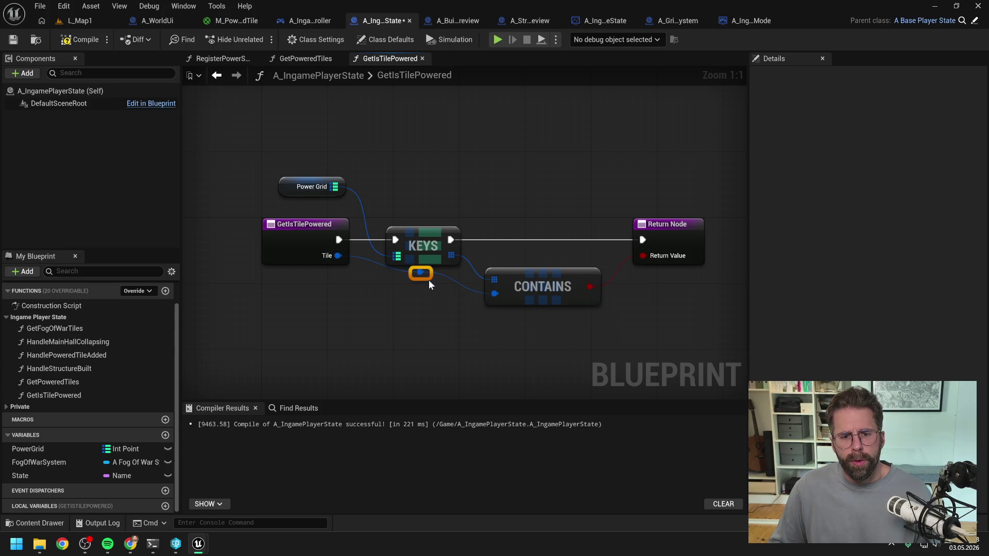
mouse_move(415, 277)
mouse_down()
mouse_move(359, 286)
mouse_move(358, 296)
mouse_move(380, 296)
mouse_up()
click(529, 183)
key(ctrl+s)
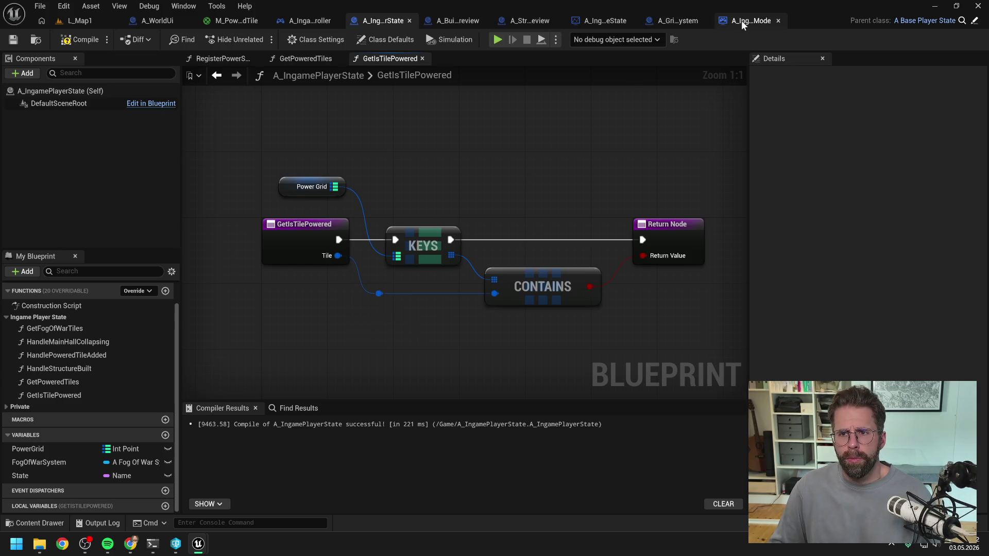
click(754, 21)
Close the HandleStructureBuilt graph and return to the StructurePreview blueprint.
right_click(473, 58)
click(482, 90)
click(615, 18)
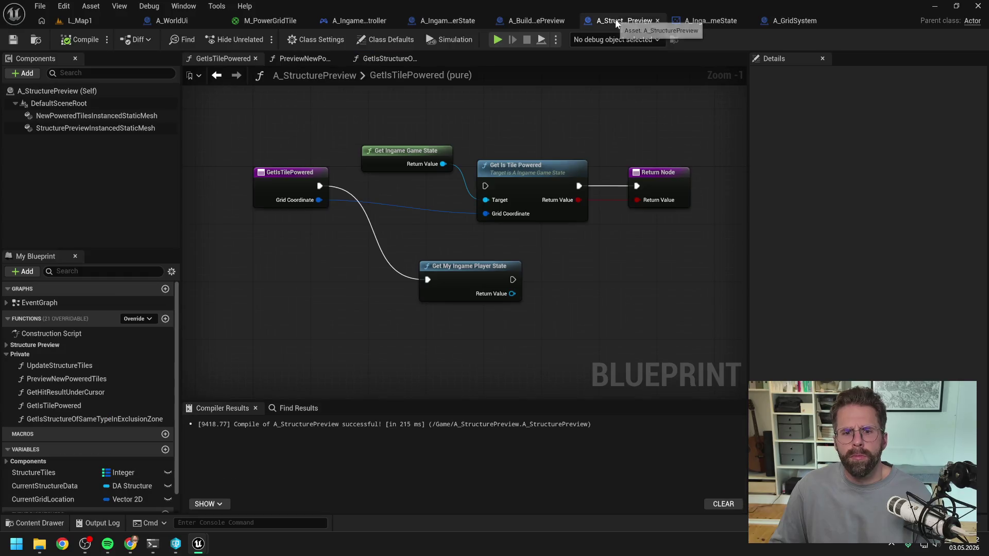
Replace the old game state nodes with the player state's Get Is Tile Powered.
drag(512, 293, 553, 291)
text(g)
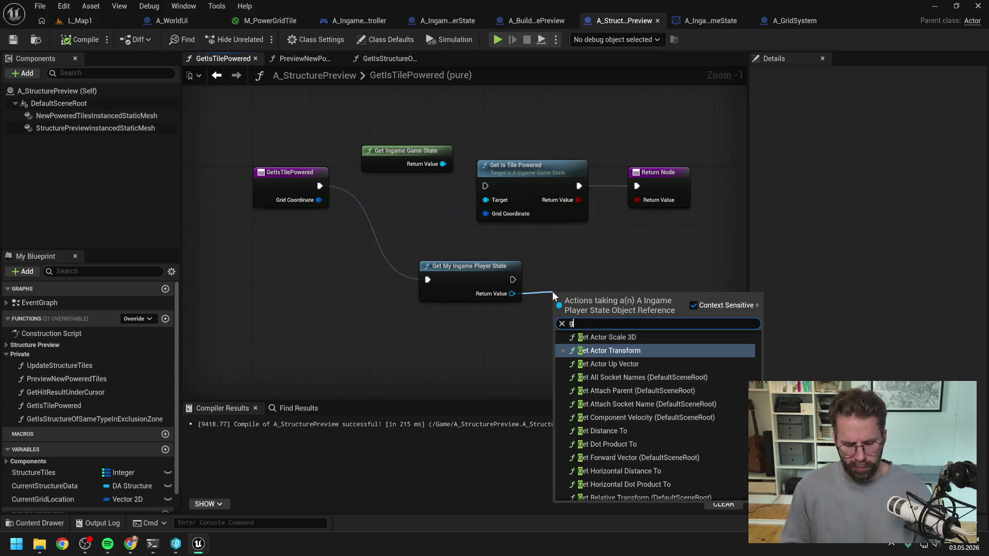
text(et is tile)
key(Return)
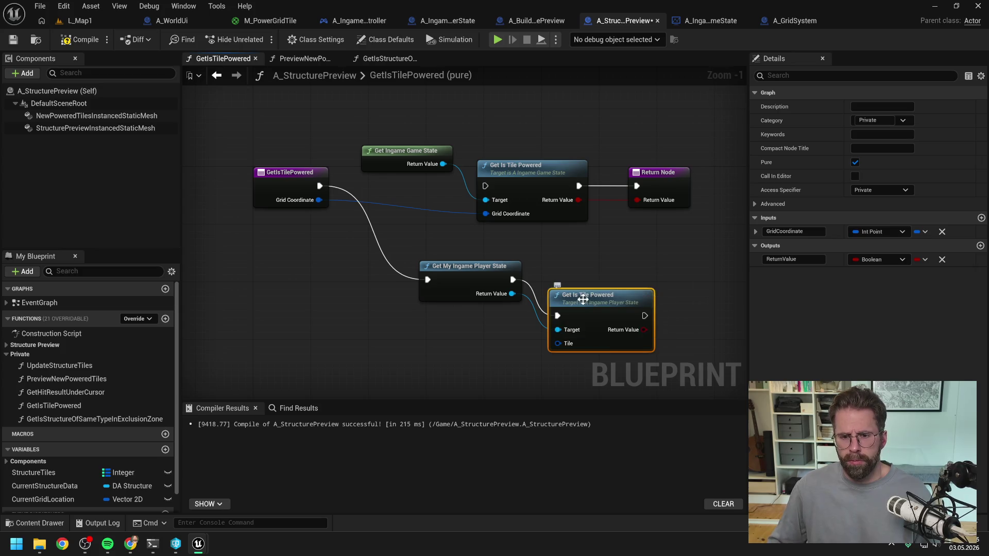
drag(498, 239, 502, 257)
drag(403, 138, 490, 199)
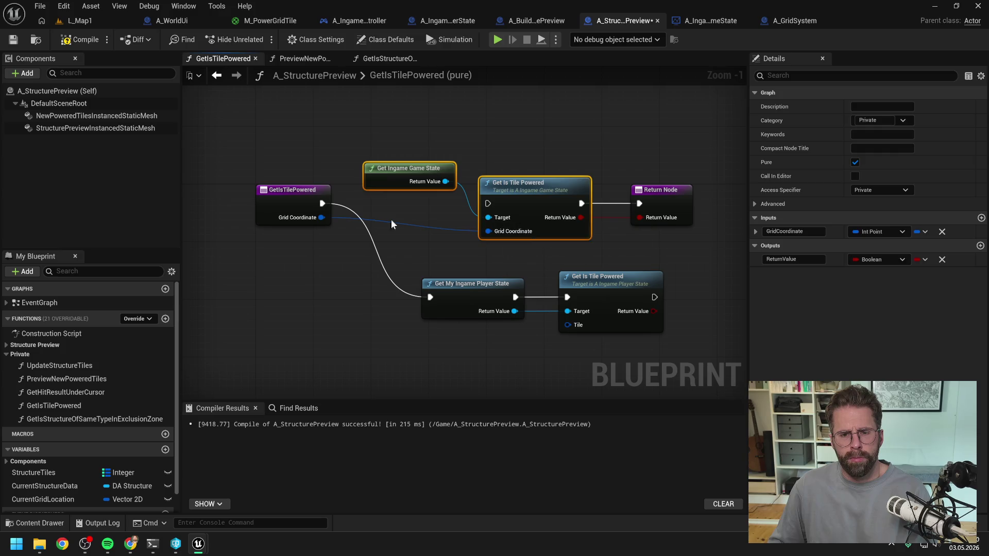
key(Delete)
Rename the function's GridCoordinate input to Tile.
click(286, 204)
double_click(793, 259)
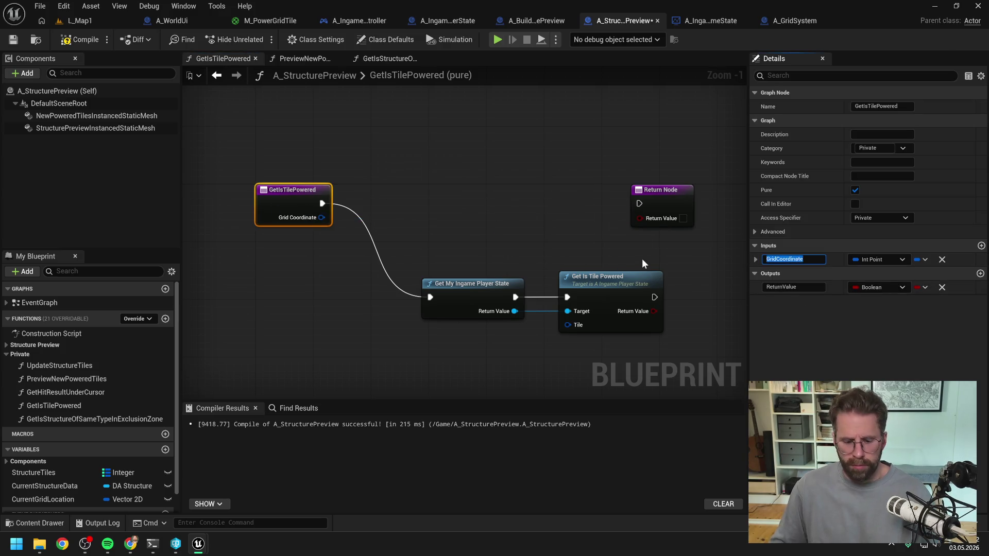
text(Tile)
key(Return)
Line up Get My Ingame Player State, Get Is Tile Powered and the Return Node.
mouse_move(470, 297)
mouse_down()
mouse_move(449, 216)
mouse_move(440, 195)
mouse_move(433, 203)
mouse_up()
drag(585, 294, 549, 200)
drag(662, 197, 683, 197)
drag(606, 203, 660, 203)
Wire the result to the Return Node and the entry's Tile into Tile, then compile.
click(657, 258)
mouse_move(321, 218)
mouse_down()
mouse_move(538, 231)
mouse_move(387, 242)
mouse_up()
double_click(509, 229)
double_click(487, 234)
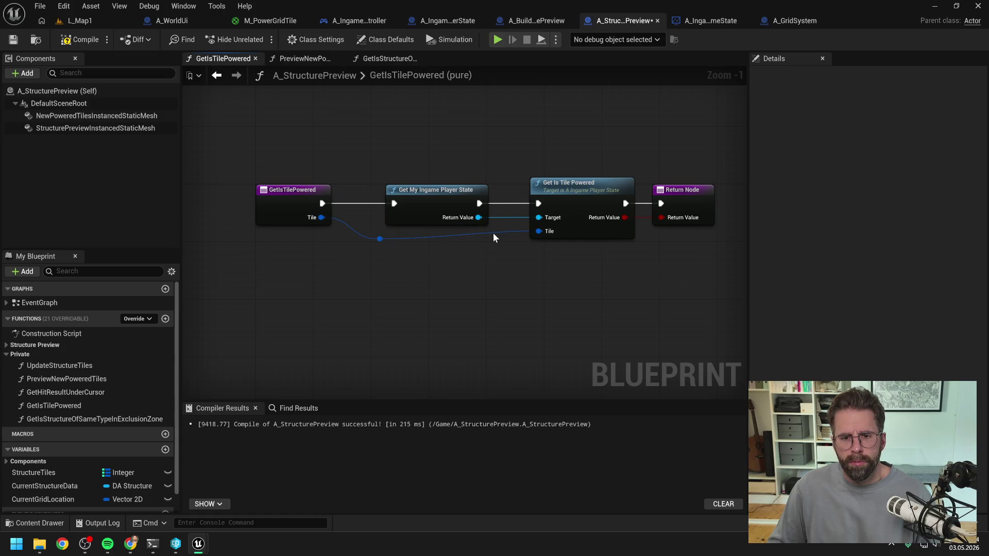
drag(500, 248, 501, 241)
drag(293, 201, 307, 200)
click(81, 39)
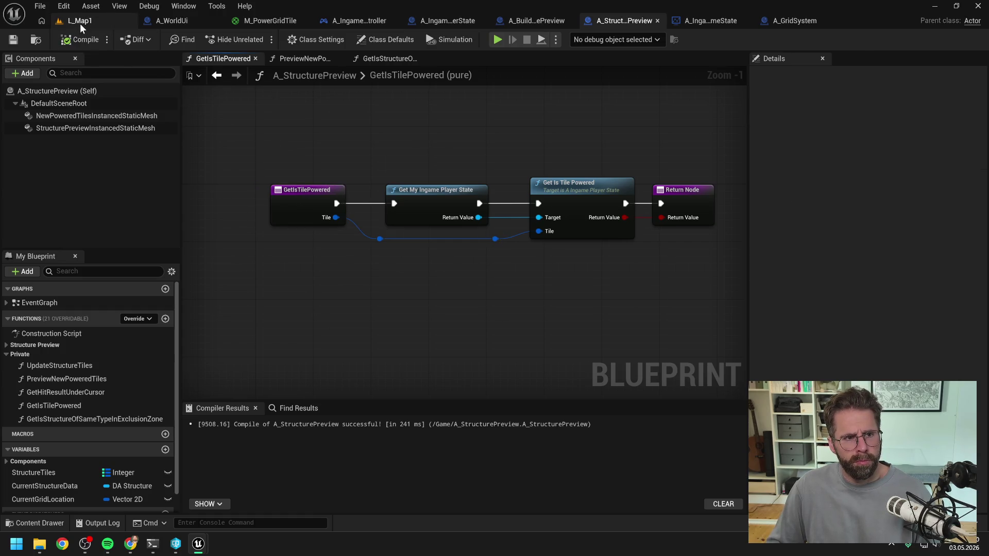
Play-test L_Map1, stepping from UpdateStructureTiles into PreviewNewPoweredTiles, then resume.
click(79, 23)
click(258, 41)
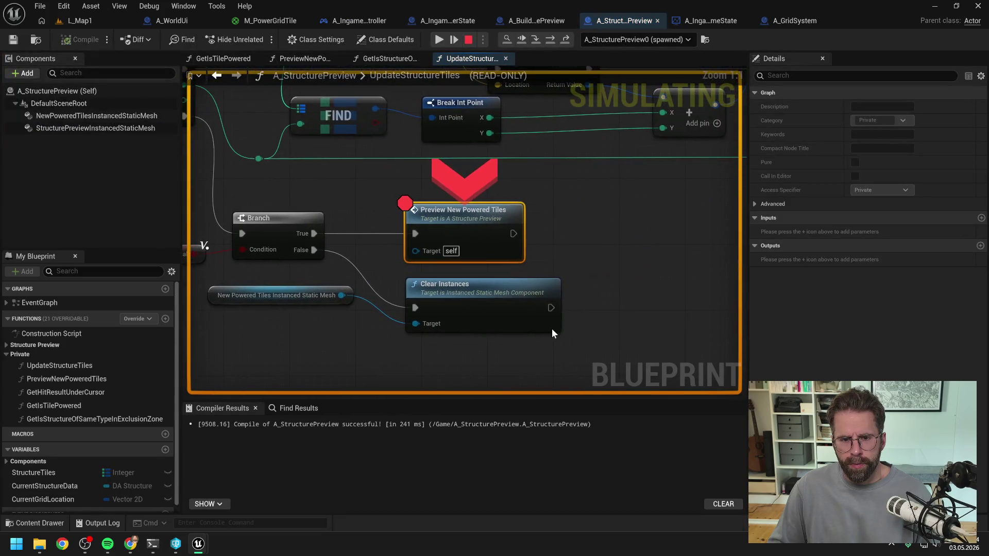
click(439, 40)
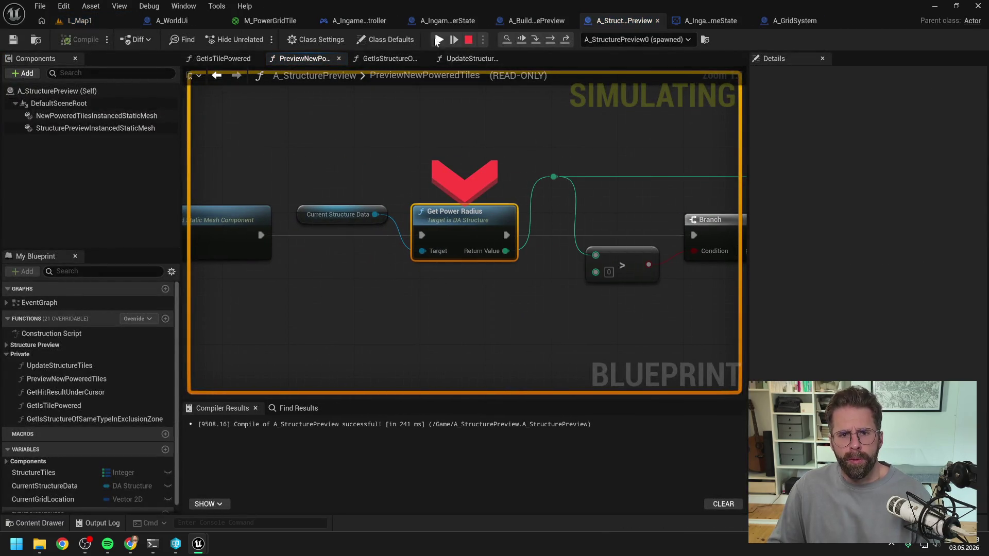
key(F5)
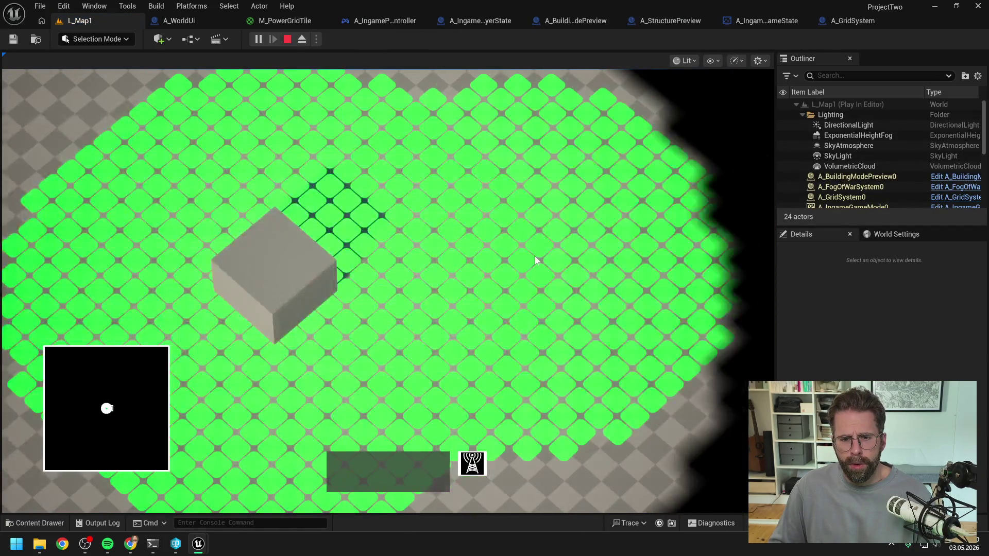
Cancel the placement preview, stop the play session, and return to L_Map1.
scroll(536, 248, down, 3)
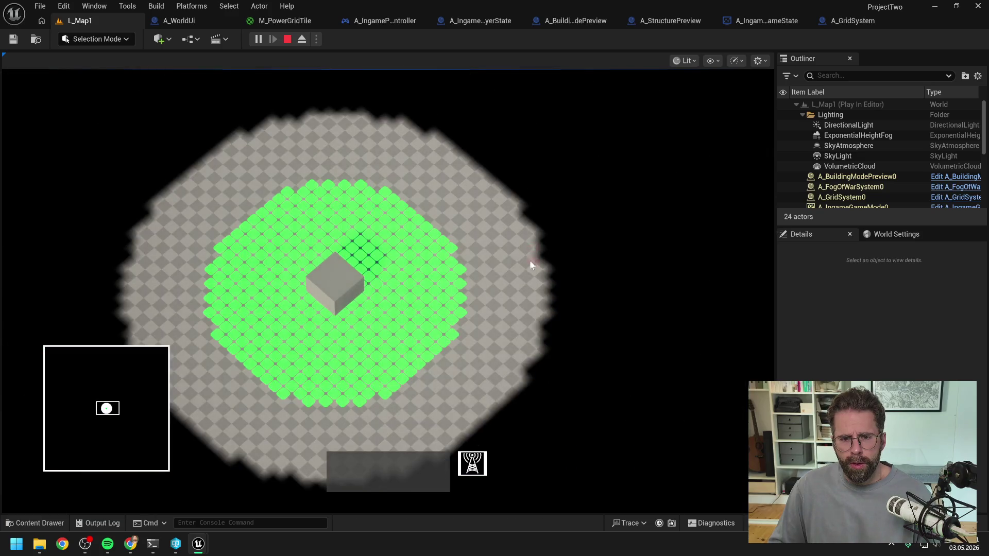
right_click(461, 268)
key(Escape)
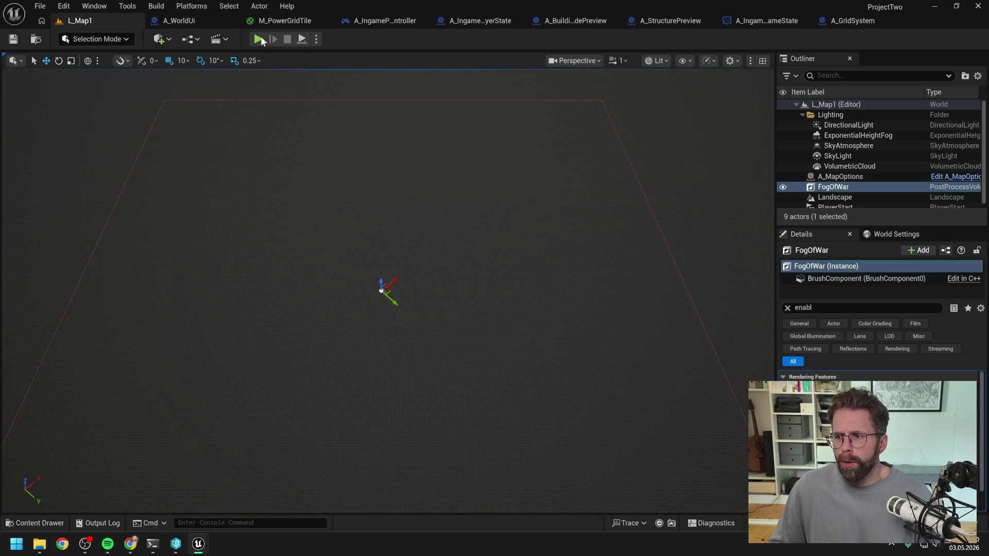
click(181, 21)
click(708, 20)
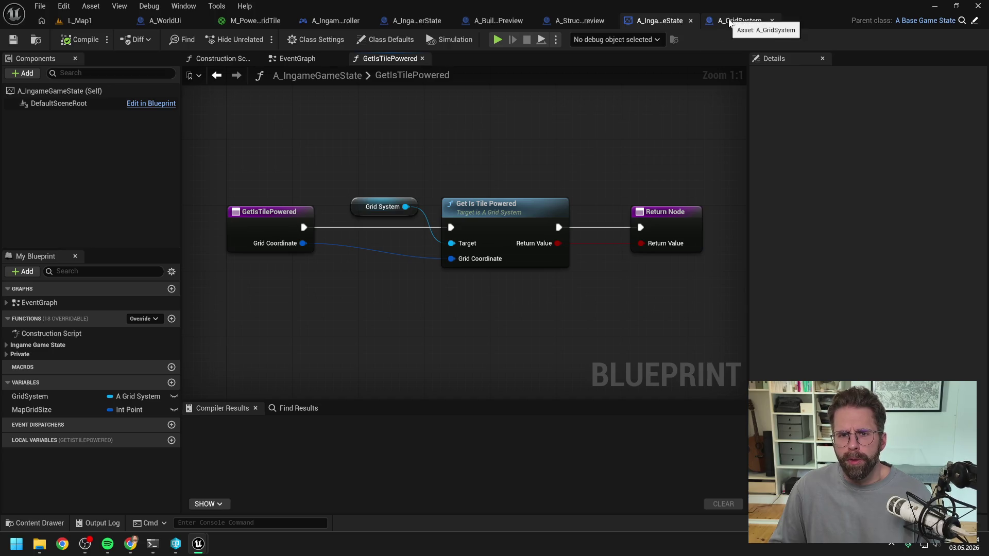
click(82, 21)
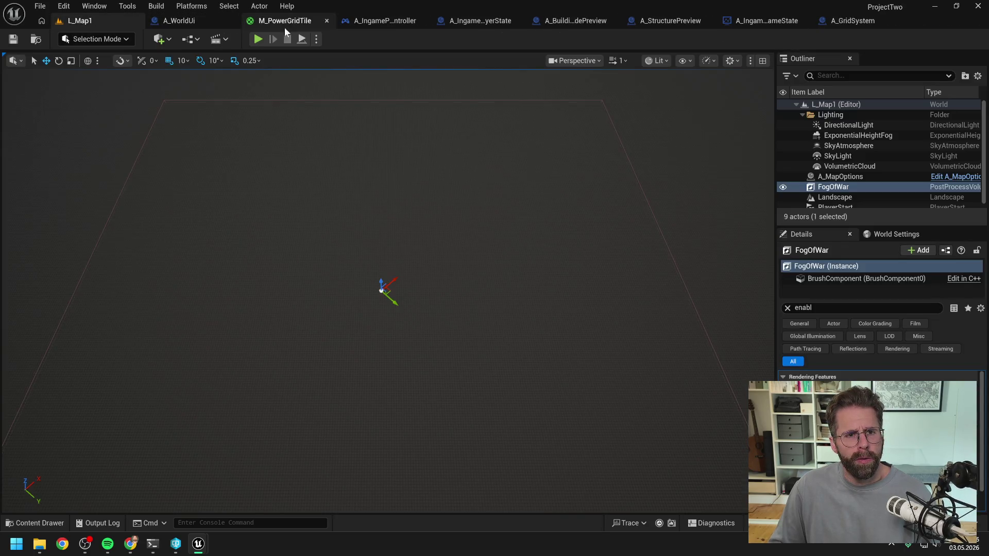
In A_IngamePlayerController, close all graphs but EventGraph, move Build Structure beside Get Player Id, compile.
click(379, 21)
click(470, 56)
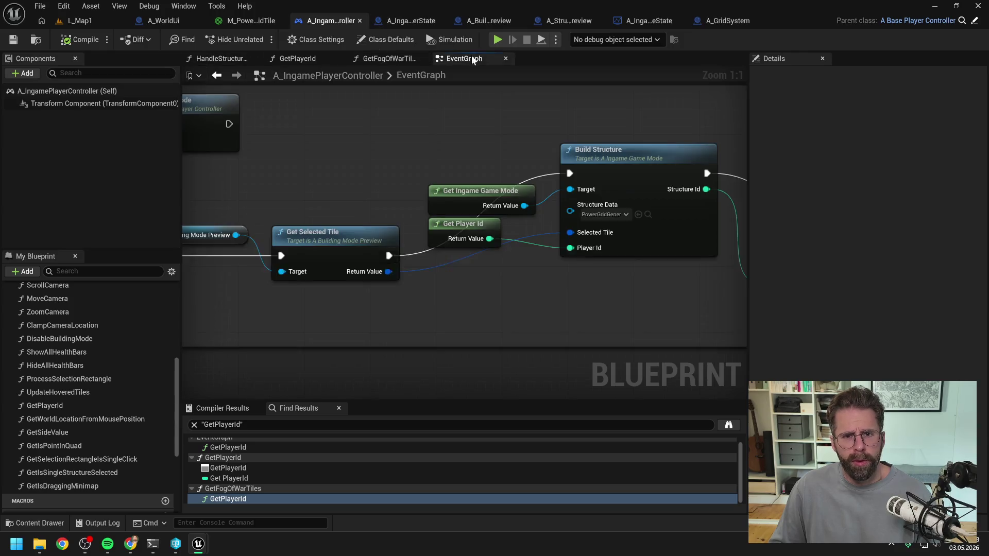
right_click(471, 54)
click(502, 125)
scroll(505, 128, down, 5)
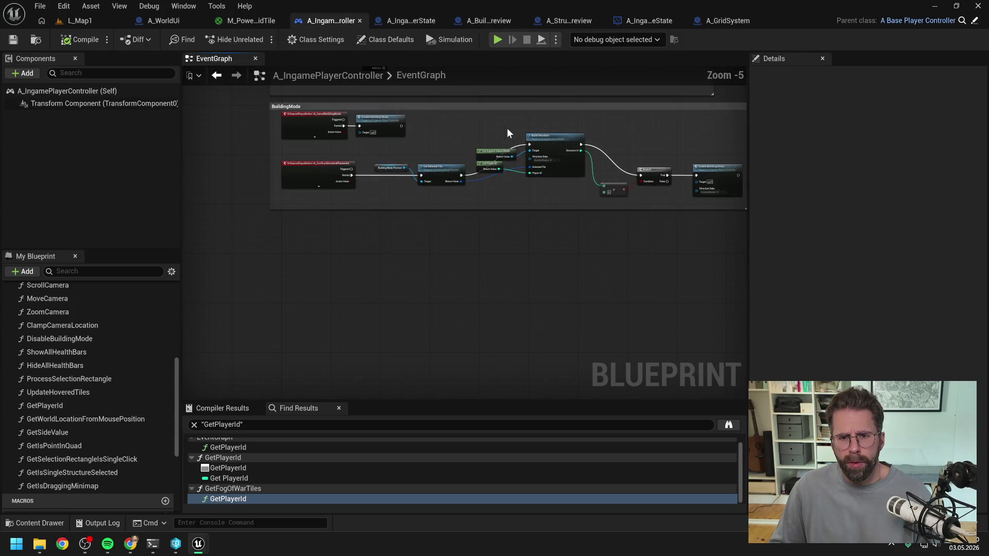
scroll(535, 134, up, 4)
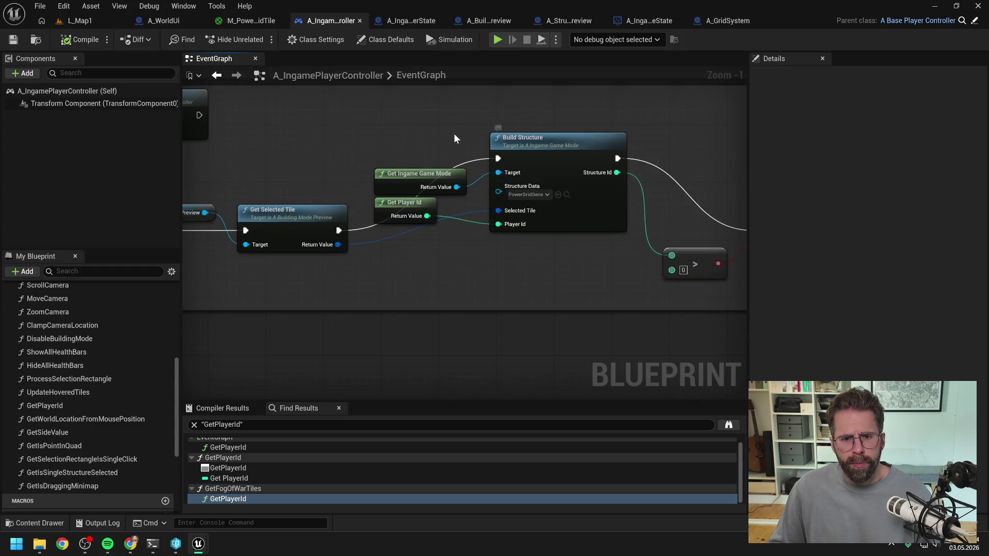
scroll(536, 134, down, 2)
drag(610, 142, 608, 196)
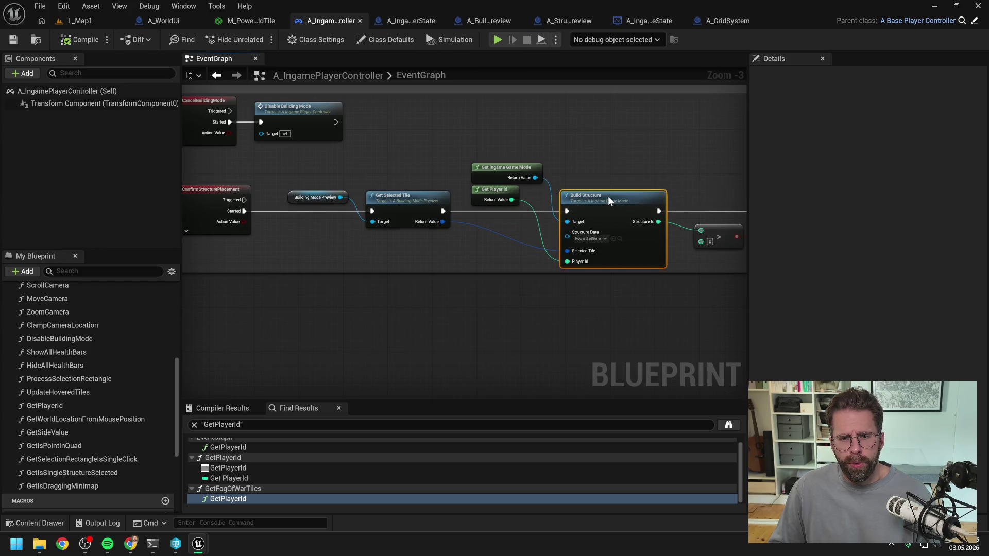
click(617, 158)
click(77, 39)
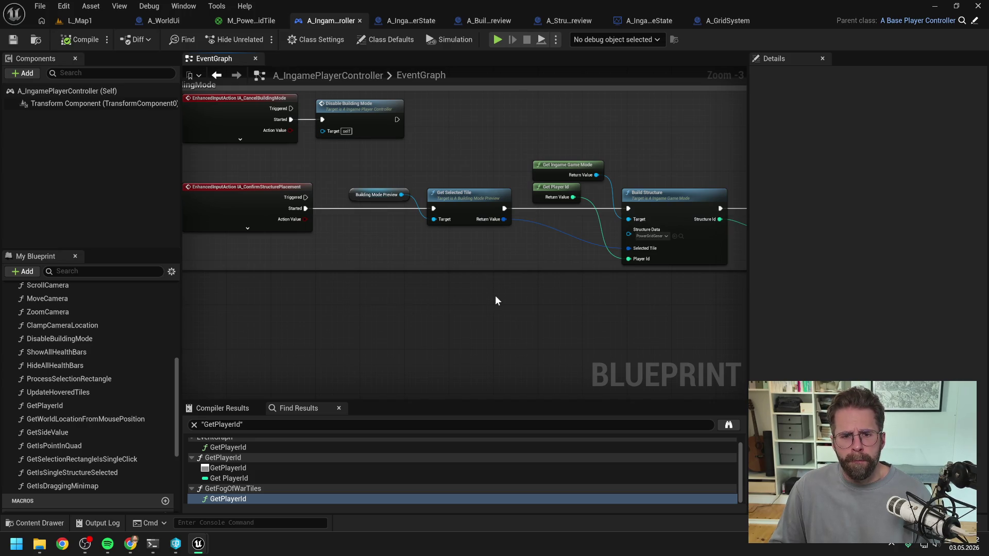
Set a breakpoint on the Get Selected Tile node.
click(459, 196)
key(F9)
mouse_move(439, 311)
mouse_down()
mouse_move(539, 310)
mouse_move(483, 297)
mouse_up()
click(482, 296)
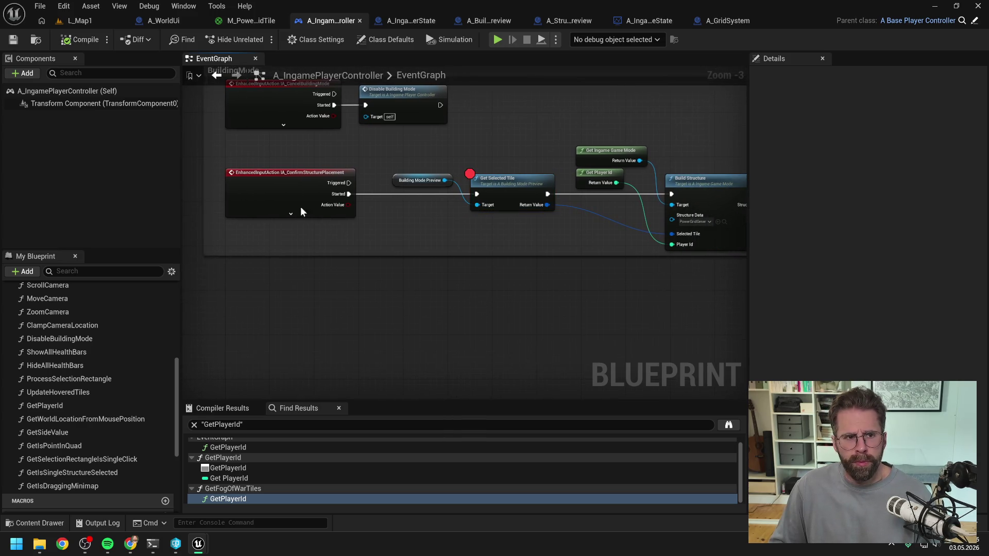
Play L_Map1, place a structure to hit the breakpoint, and step to Build Structure.
click(85, 21)
click(257, 40)
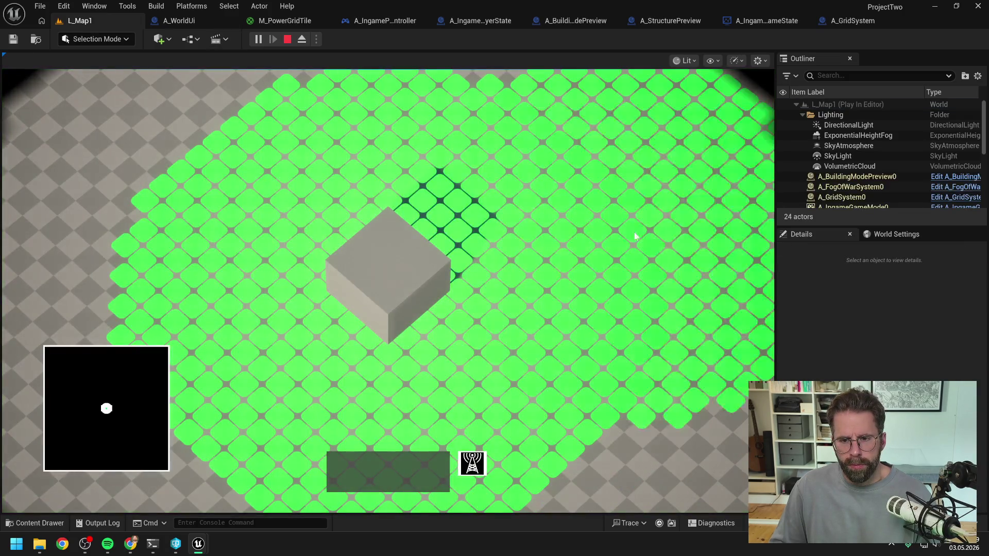
click(632, 233)
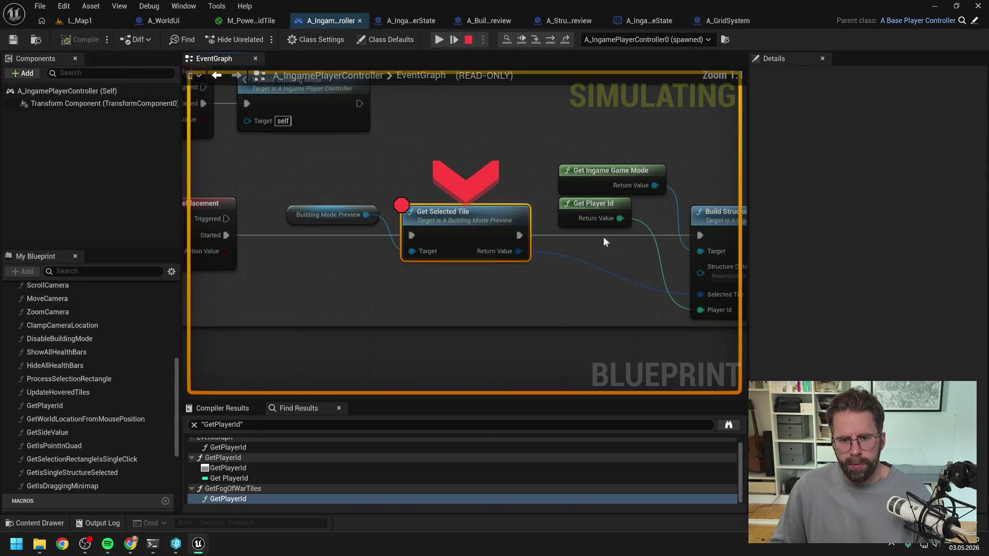
right_click(448, 135)
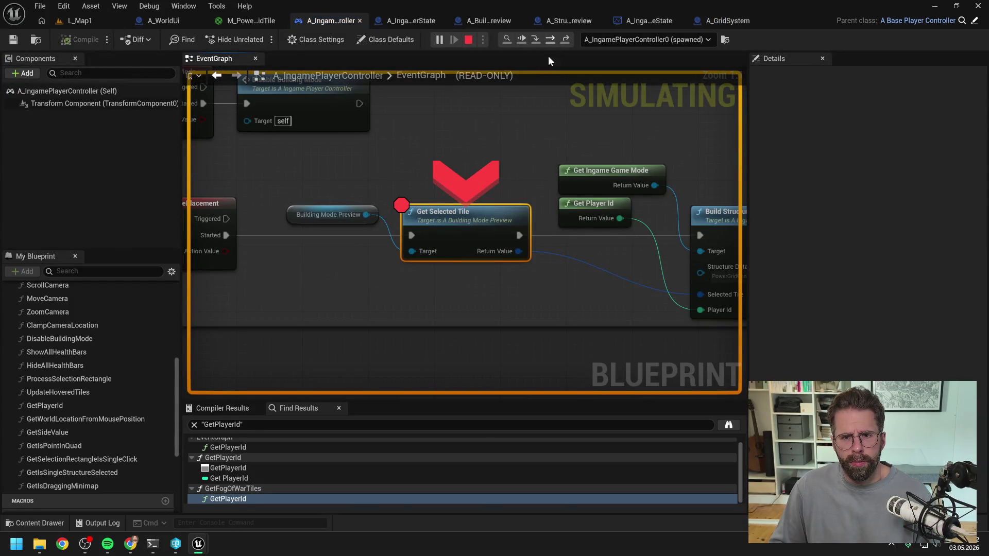
click(549, 41)
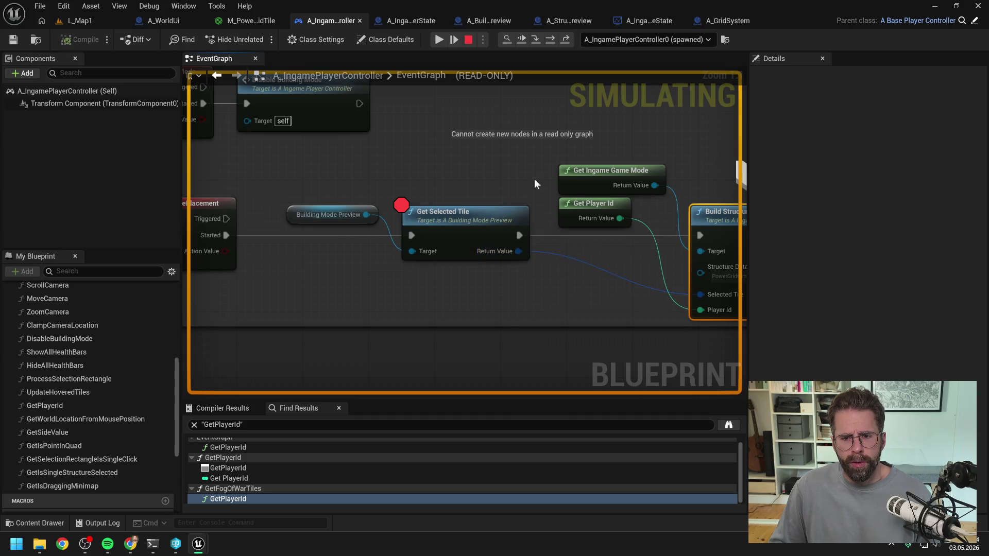
Inspect the nodes around Get Selected Tile, then step into BuildStructure up to Is Valid.
mouse_move(382, 254)
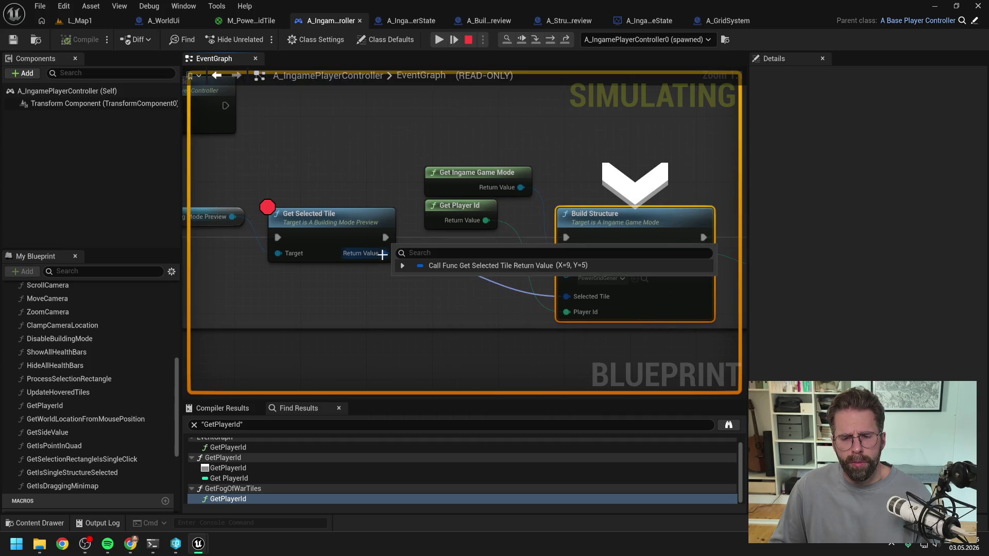
scroll(407, 160, down, 3)
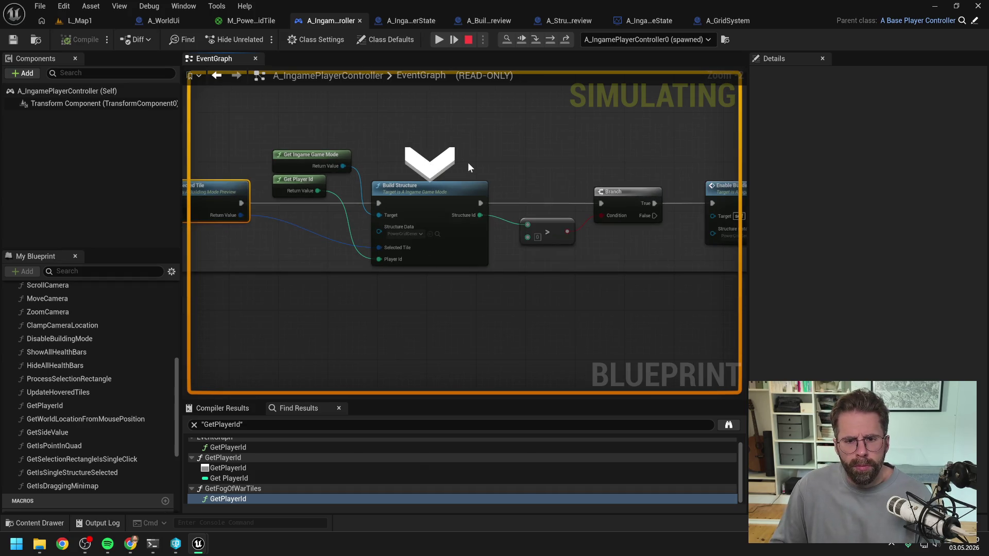
drag(468, 163, 314, 149)
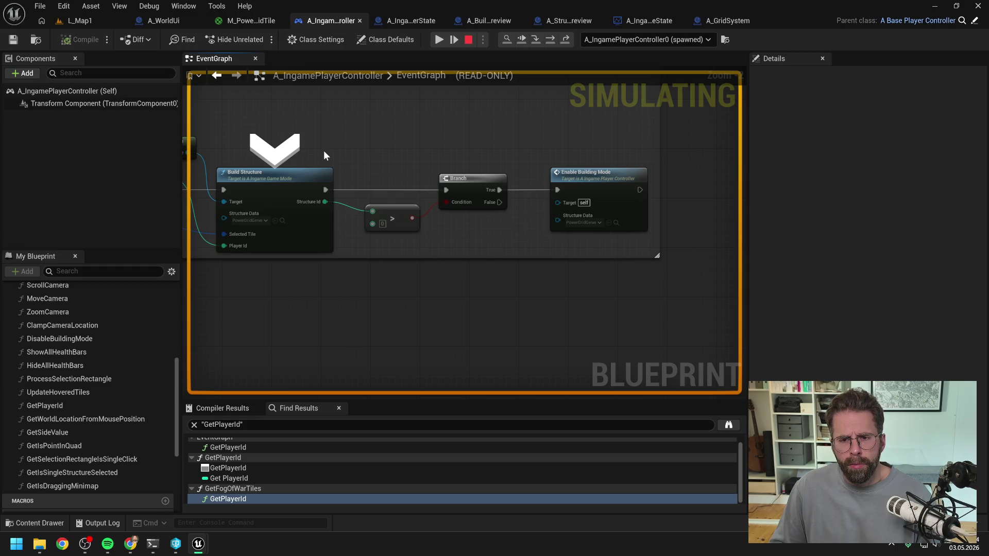
drag(358, 153, 567, 156)
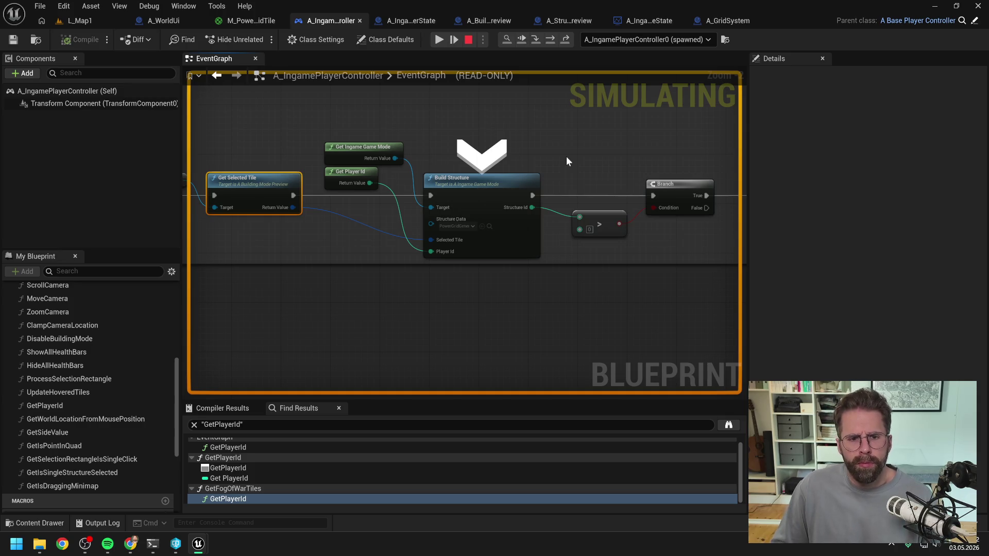
mouse_move(370, 184)
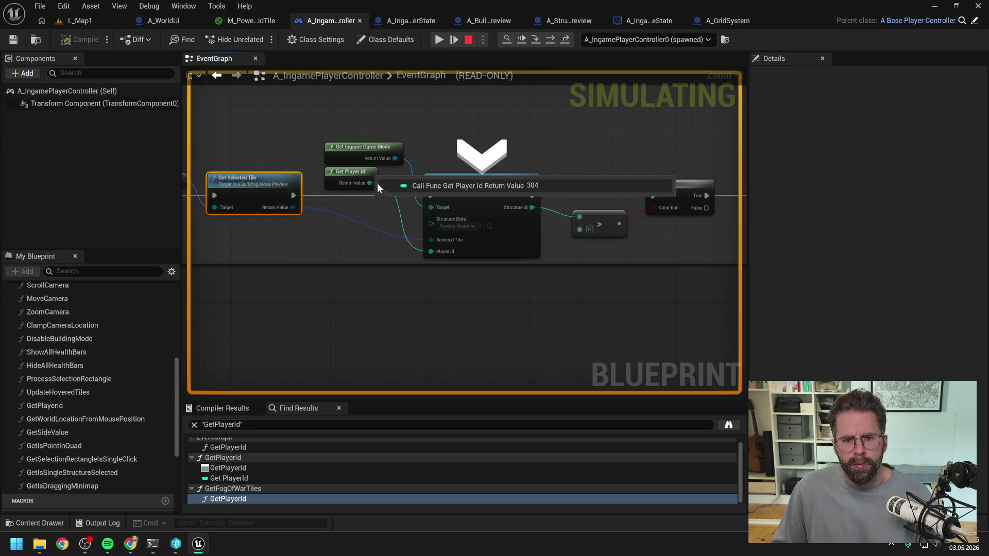
mouse_move(394, 160)
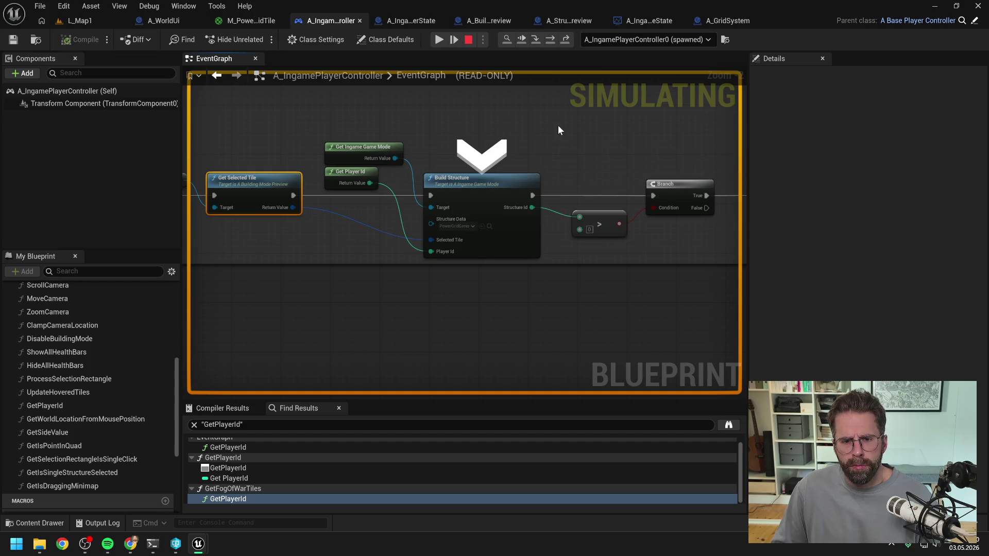
click(536, 40)
click(550, 39)
right_click(468, 93)
Stop the play session and open the grid system's GetAreTilesBuildable function.
click(469, 41)
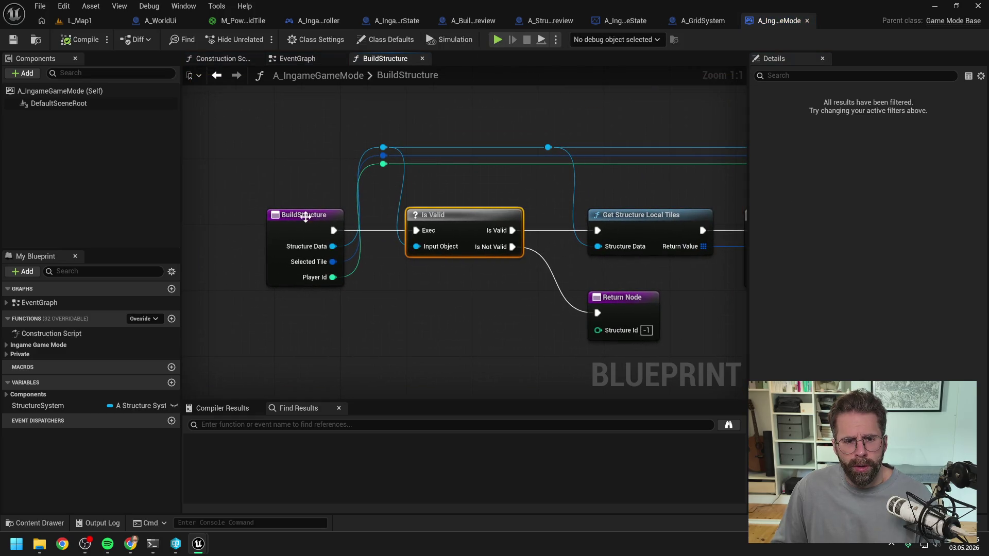
scroll(305, 216, down, 5)
click(466, 132)
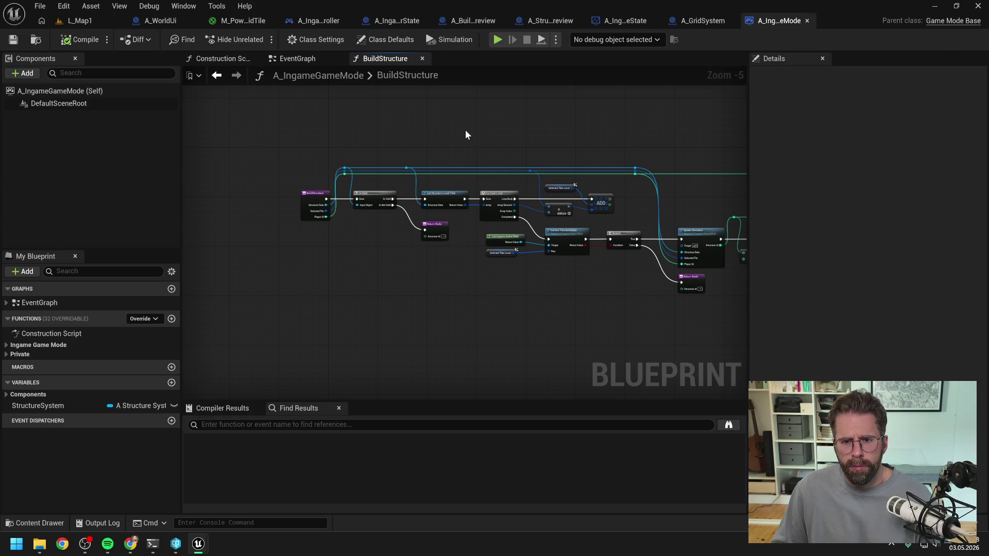
drag(485, 135, 404, 123)
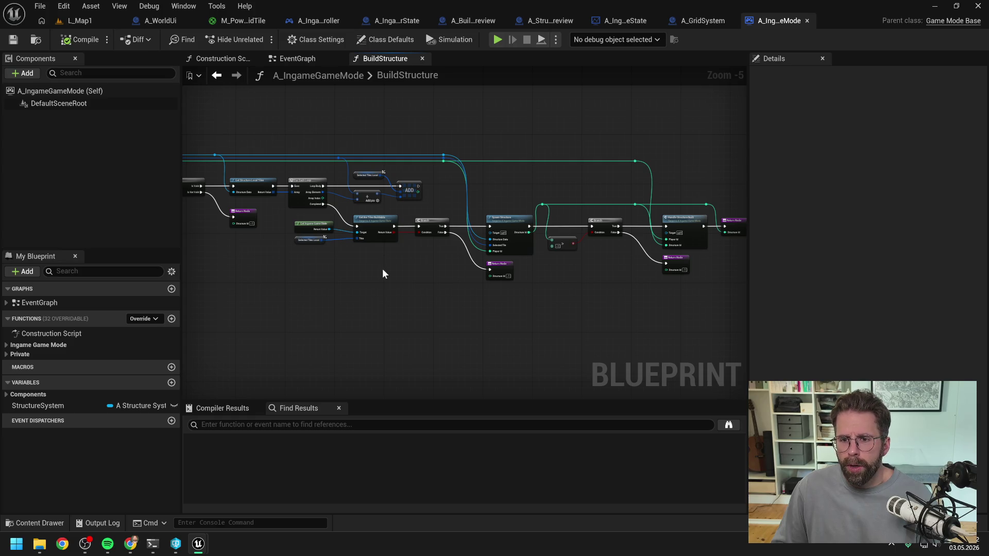
scroll(383, 268, up, 2)
double_click(379, 188)
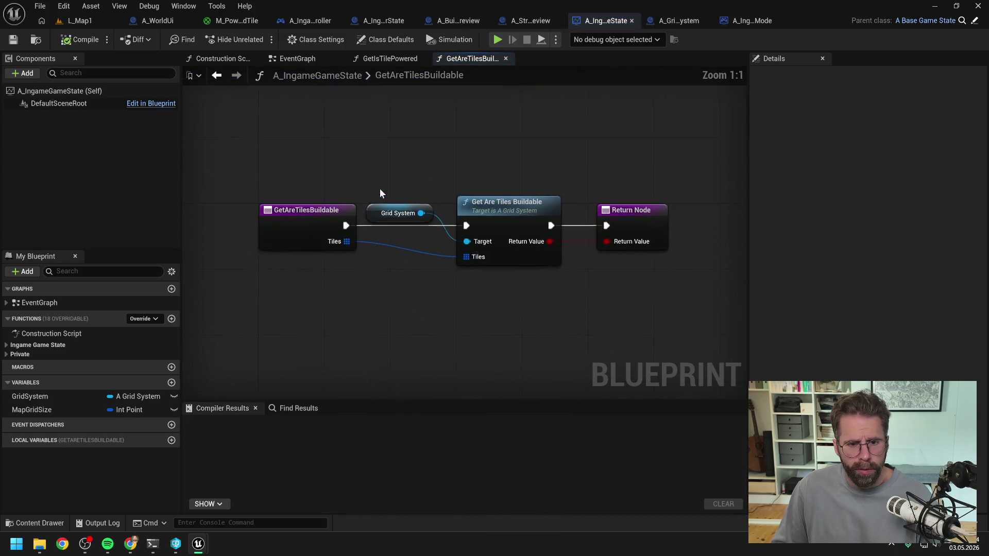
double_click(505, 206)
Delete the Get Is Tile Powered check, the second Branch and its Return Node.
scroll(446, 240, up, 3)
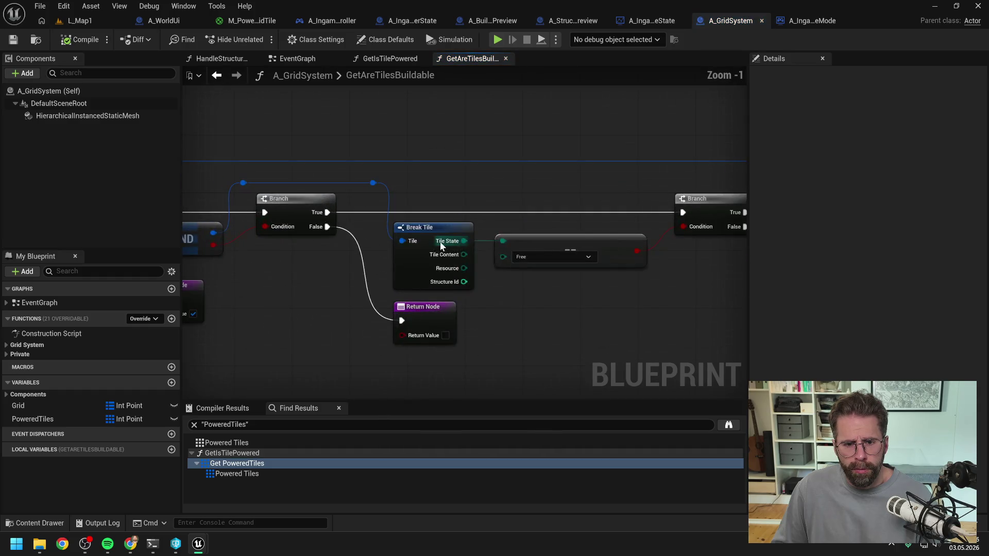
scroll(613, 244, up, 2)
scroll(555, 244, down, 2)
mouse_move(554, 244)
mouse_down()
mouse_move(357, 249)
mouse_move(377, 261)
mouse_move(502, 261)
mouse_up()
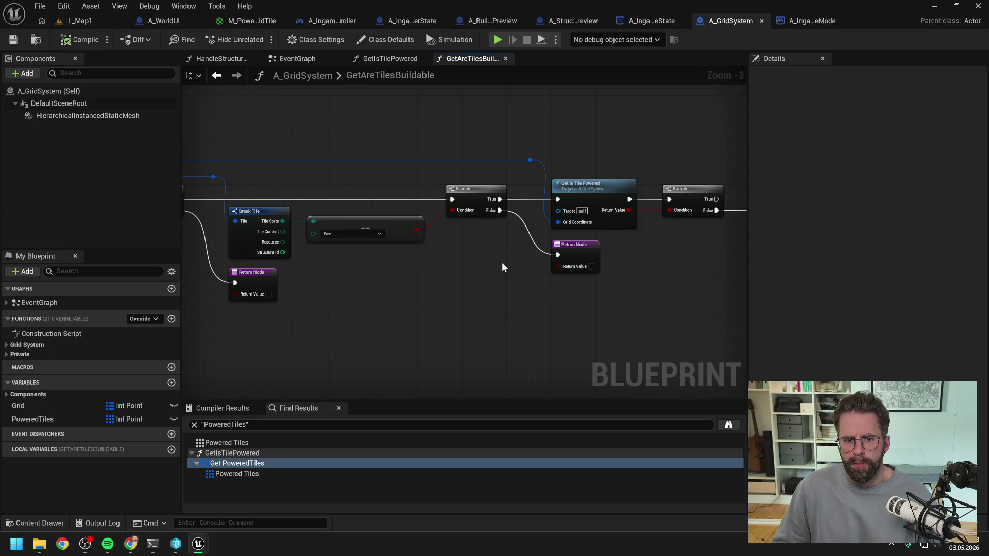
click(560, 184)
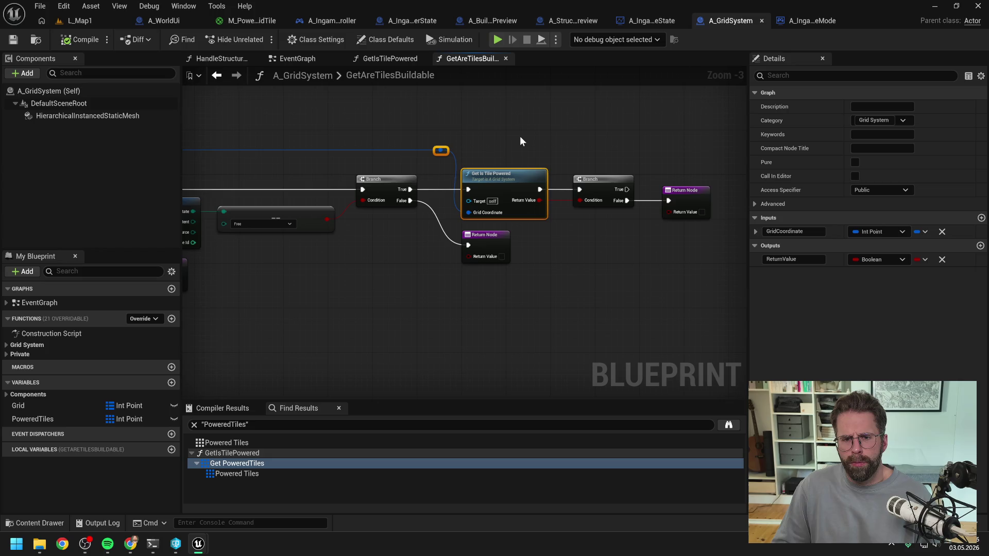
drag(495, 125, 685, 208)
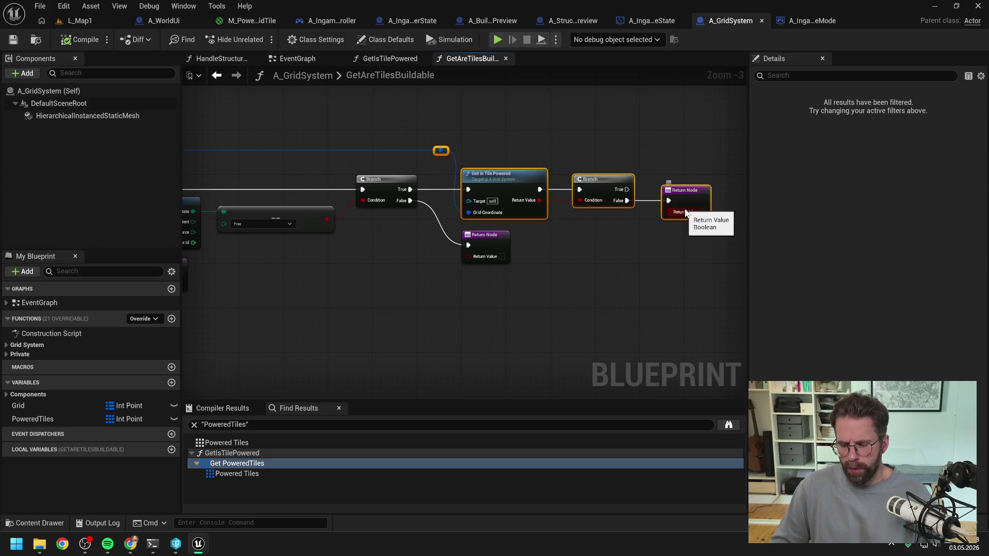
key(Delete)
Compile the grid system, dismiss the check-out prompt, and return to L_Map1.
drag(209, 125, 663, 141)
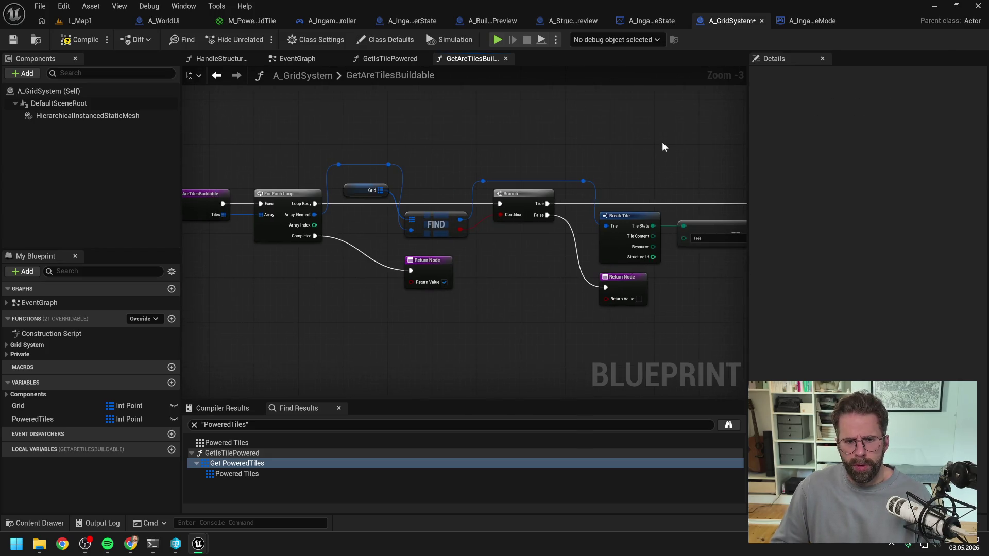
click(80, 39)
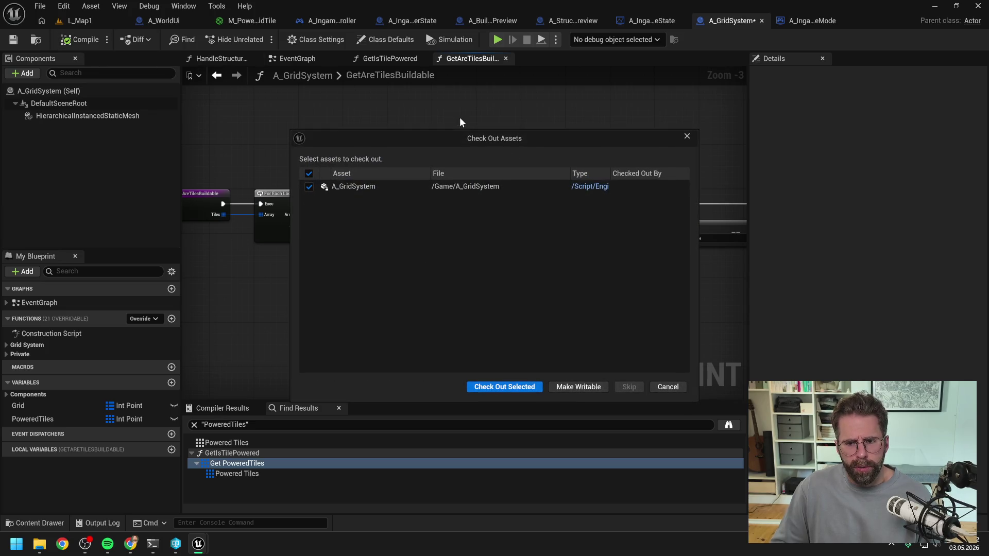
click(501, 388)
click(78, 20)
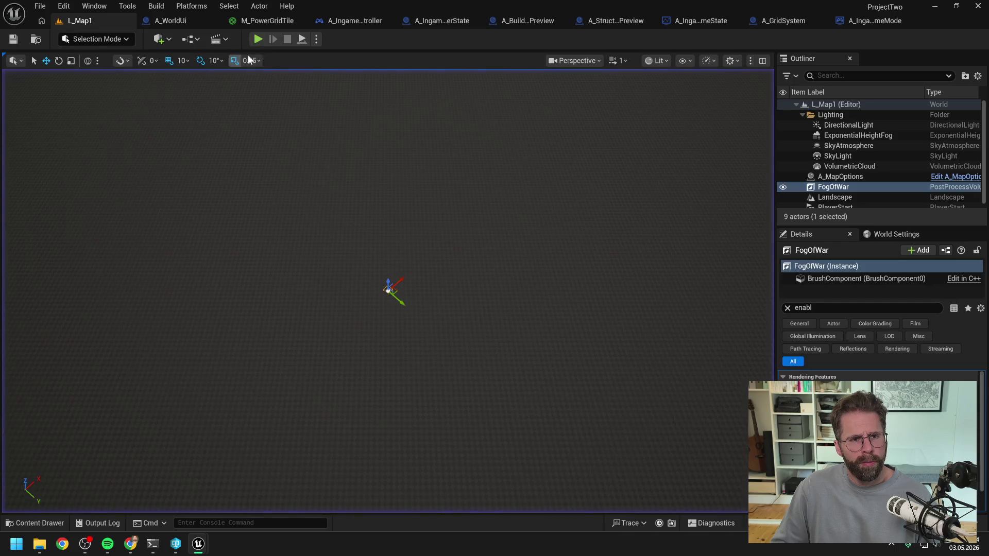
Play-test L_Map1 by placing a building on a powered tile, then stop and reopen A_StructurePreview.
key(alt+p)
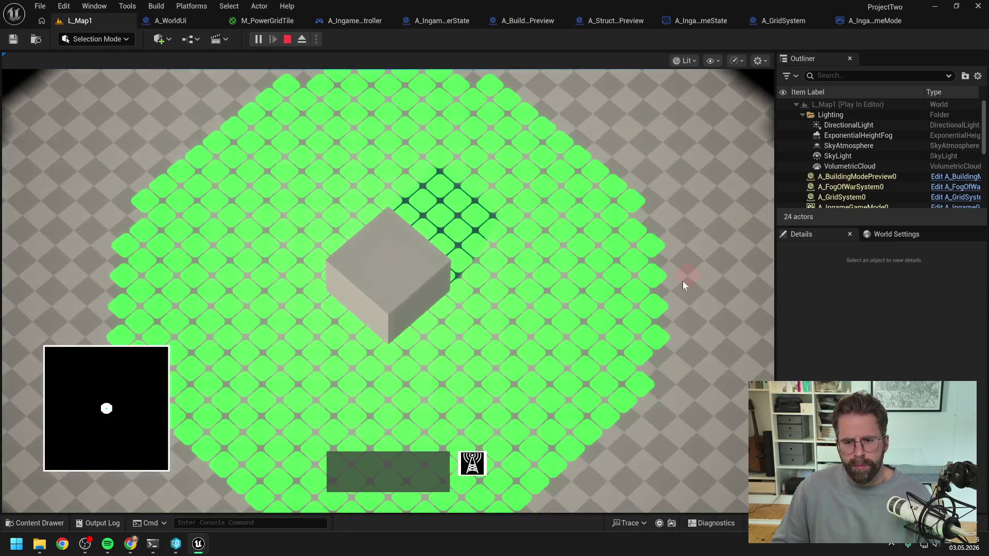
click(656, 279)
key(d)
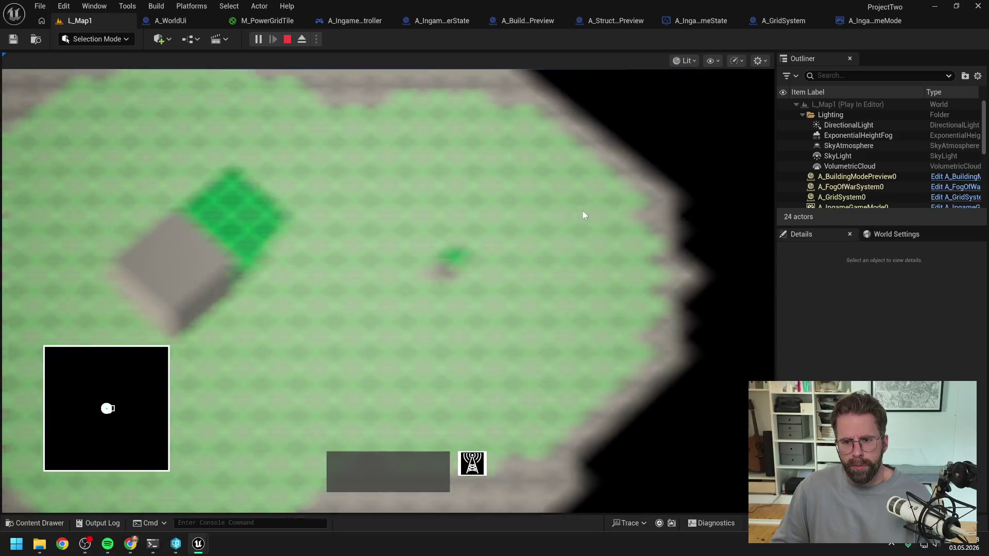
scroll(581, 211, down, 5)
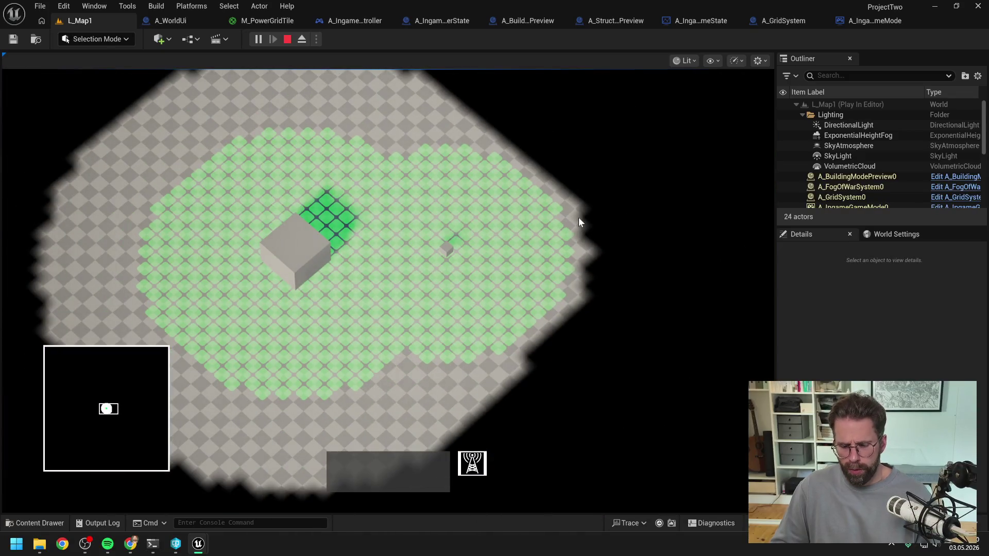
key(Escape)
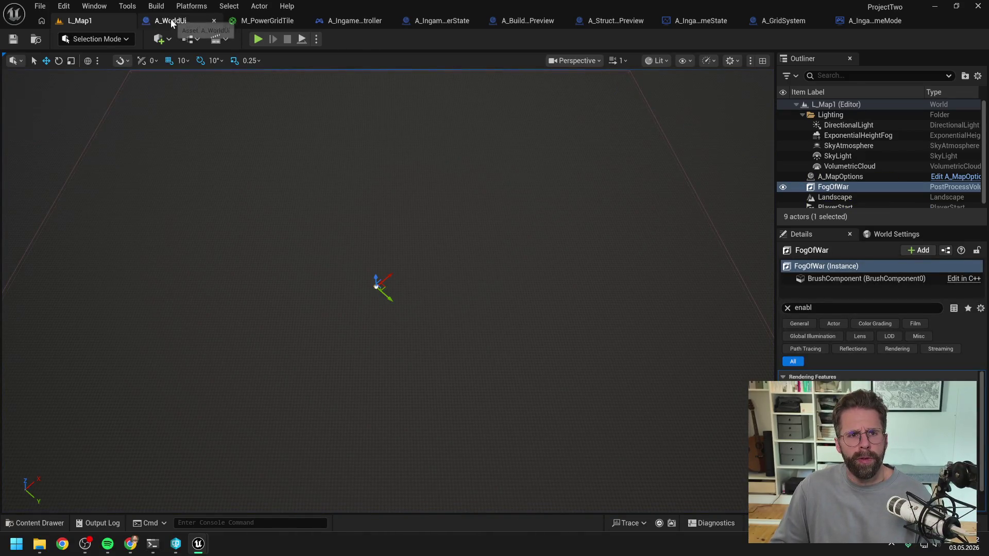
click(616, 20)
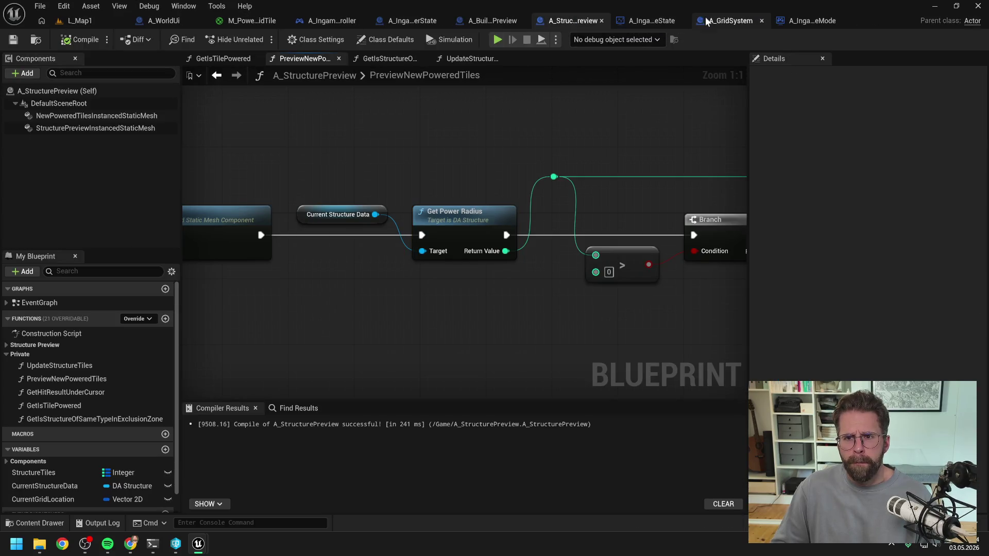
Find all references to the PoweredTiles variable in A_GridSystem.
click(724, 22)
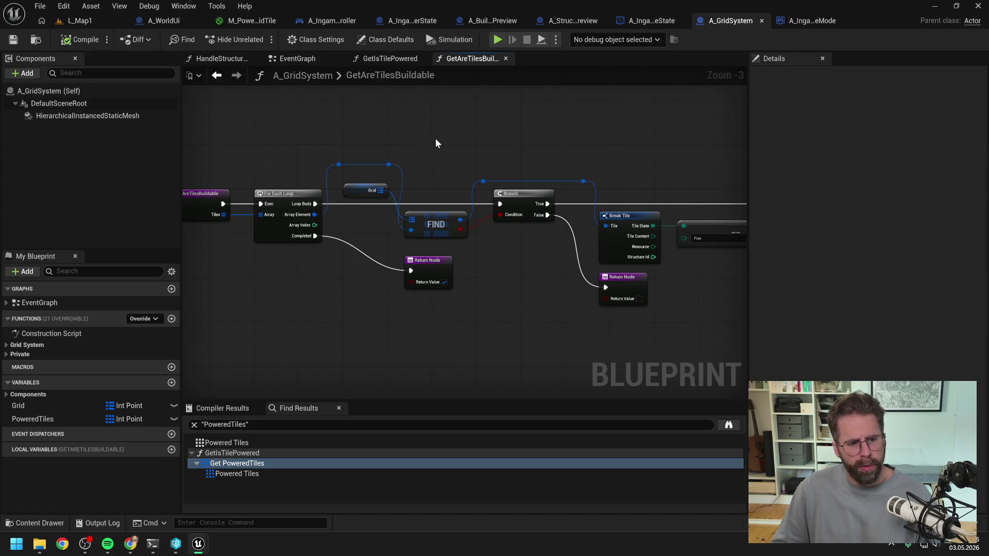
click(32, 419)
right_click(38, 421)
mouse_move(82, 459)
click(159, 462)
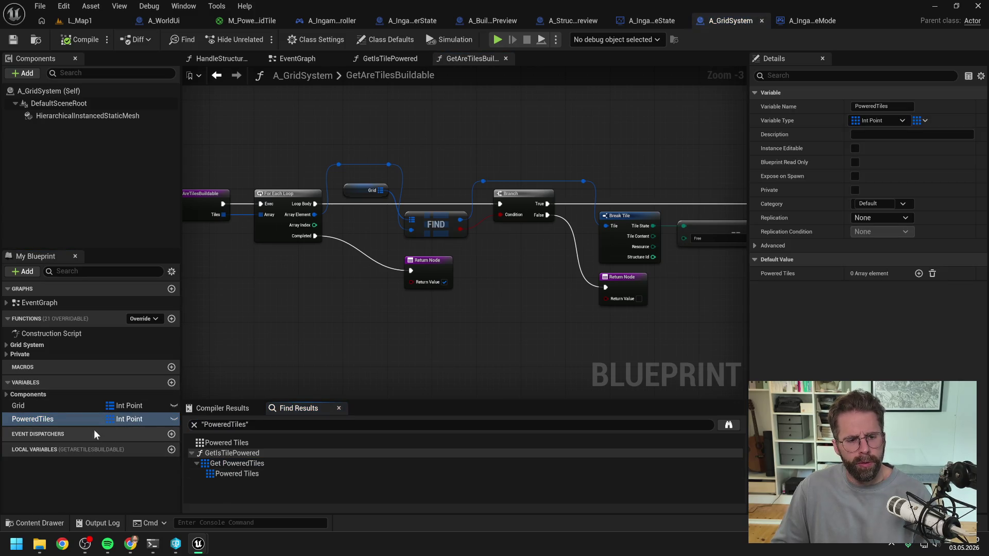
Filter members for 'power' and try deleting GetIsTilePowered, cancelling since it's still used.
click(83, 271)
text(tile p)
key(ctrl+a)
text(power)
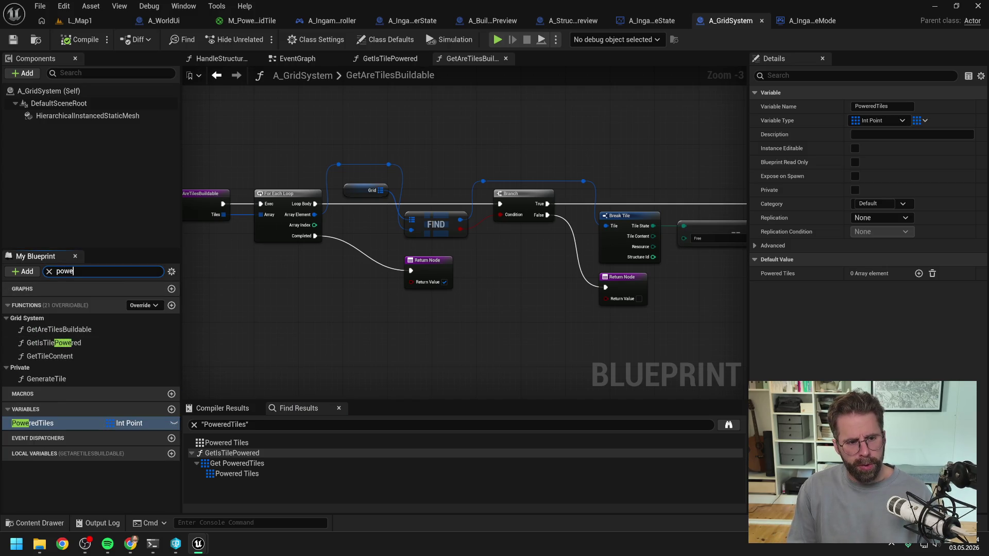
click(54, 330)
key(Delete)
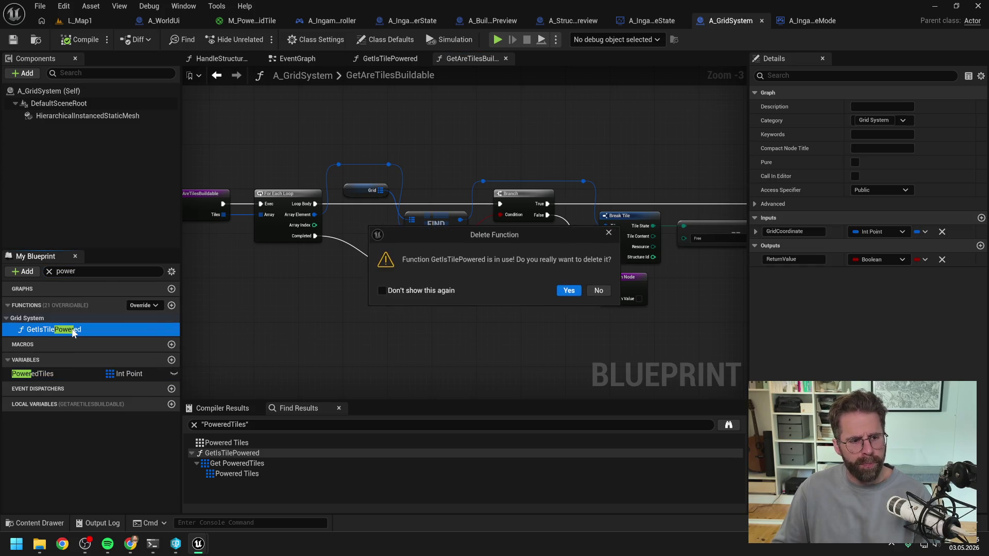
click(600, 292)
Find references to GetIsTilePowered and jump to its remaining call in PreviewNewPoweredTiles.
right_click(87, 332)
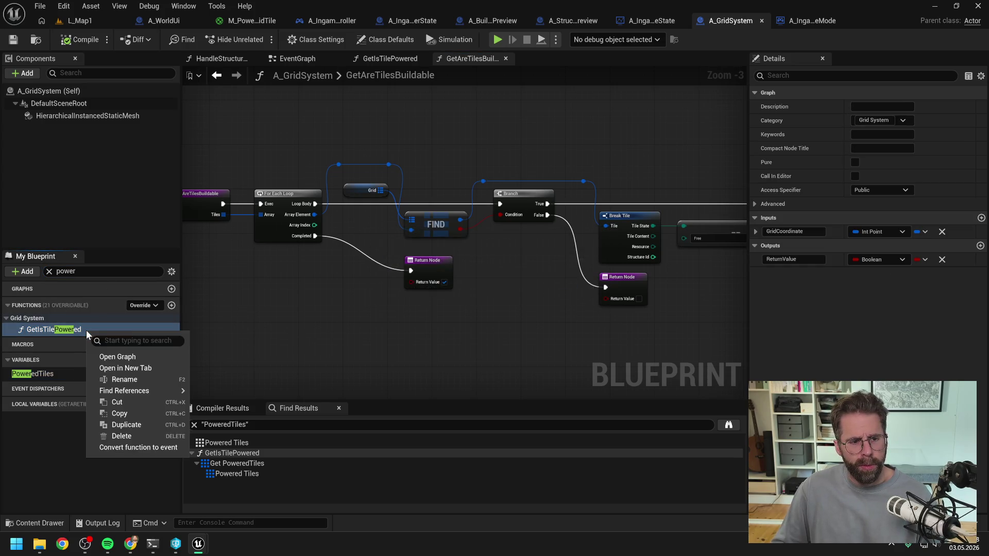
mouse_move(128, 391)
click(230, 396)
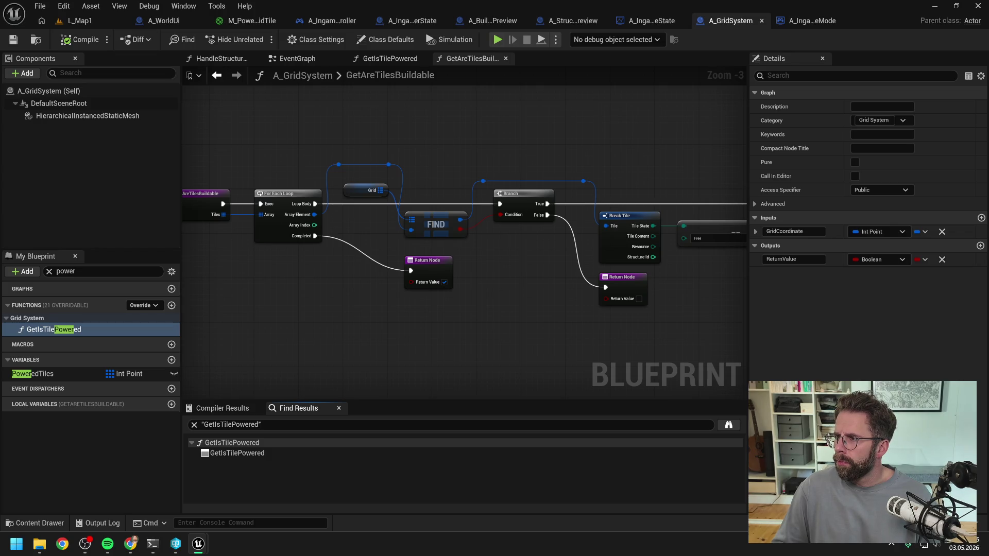
double_click(237, 453)
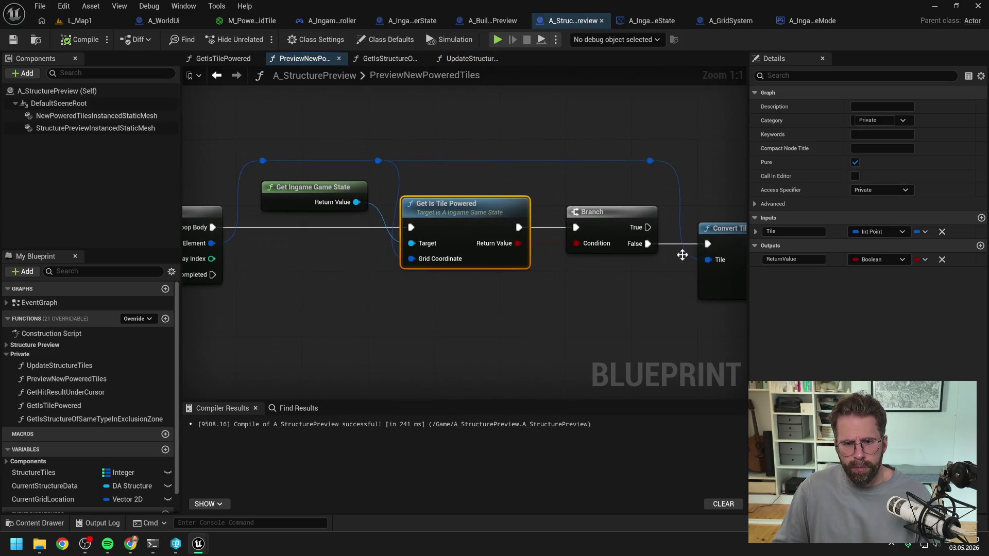
Add a Get My Ingame Player State node and its Get Is Tile Powered node.
scroll(543, 309, down, 3)
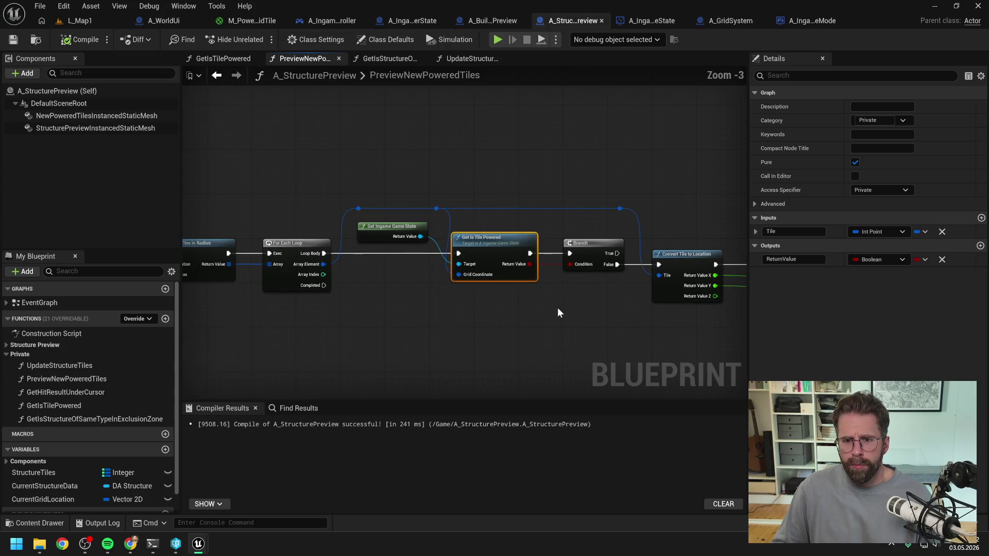
click(545, 304)
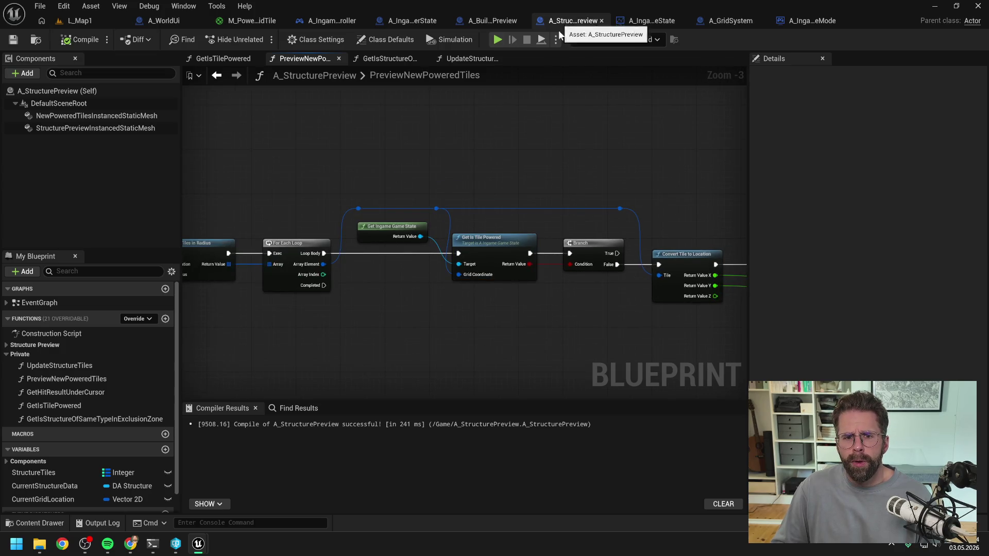
drag(539, 165, 639, 149)
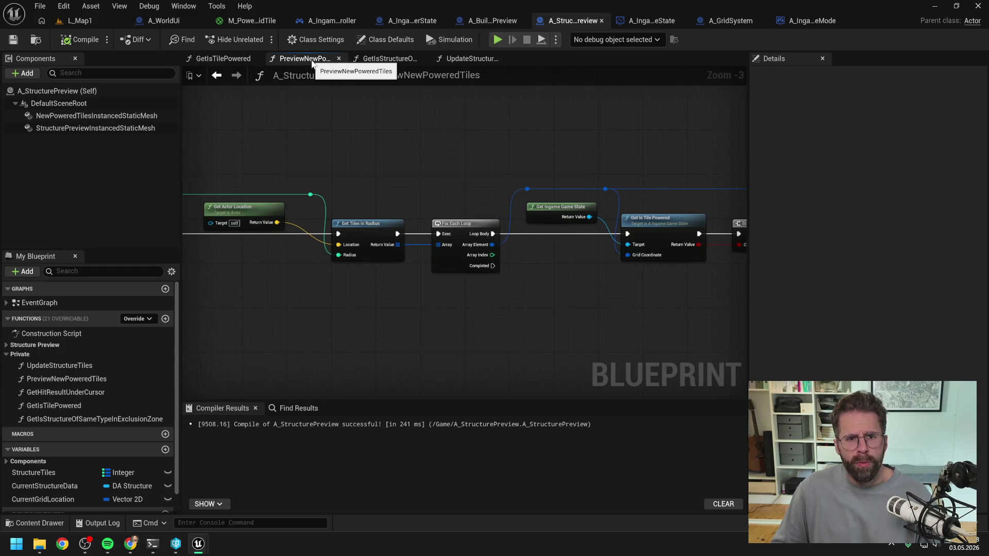
drag(657, 150, 521, 136)
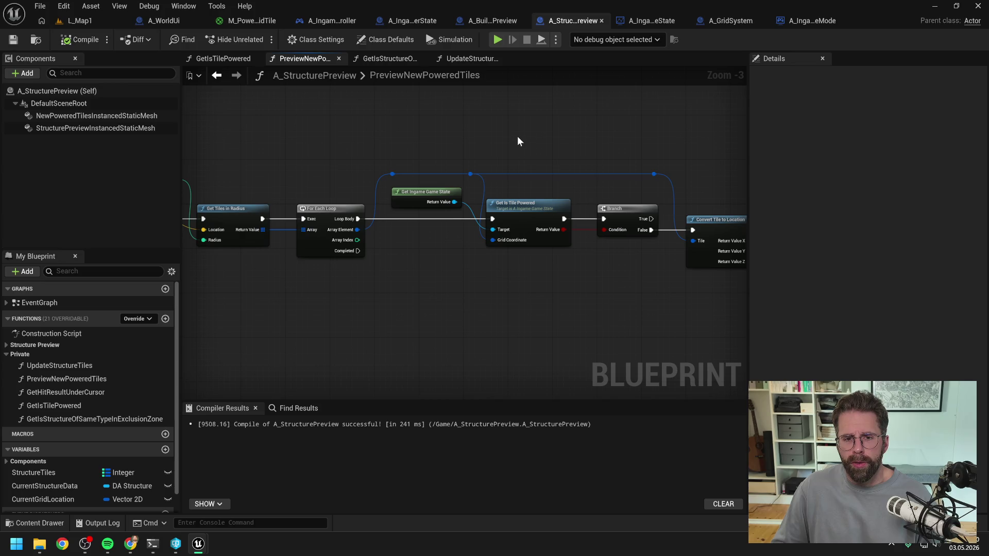
mouse_move(419, 277)
mouse_down()
mouse_move(709, 265)
mouse_move(455, 265)
mouse_up()
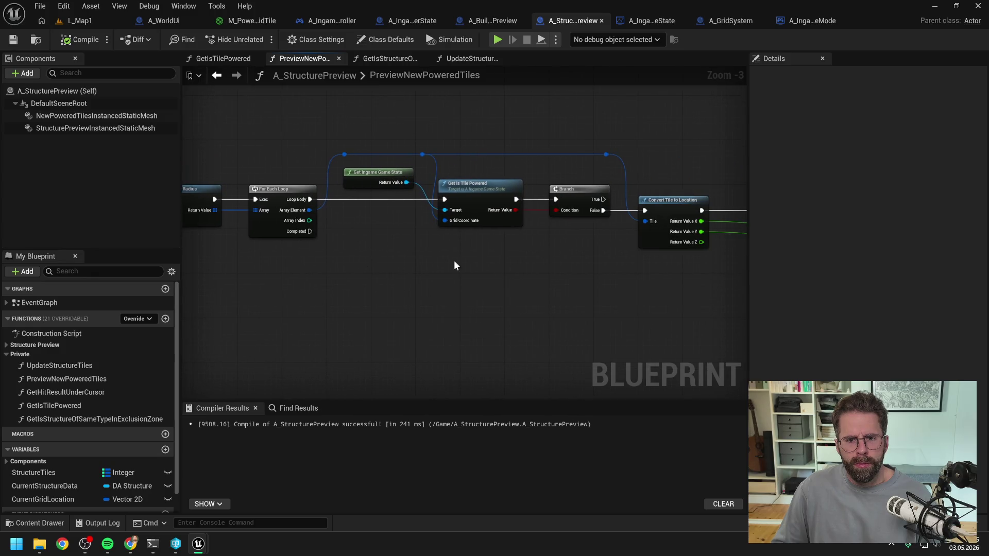
right_click(406, 261)
text(get my)
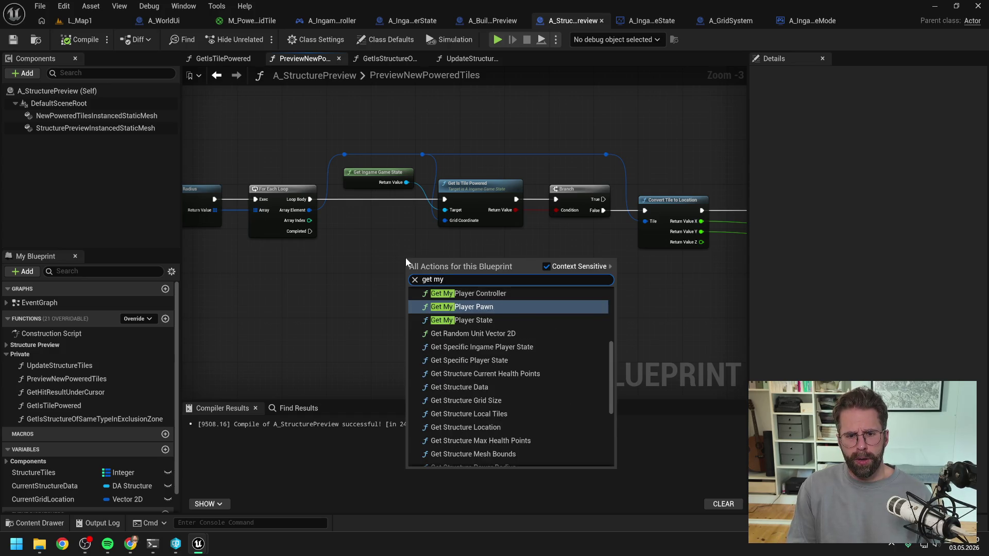
text( ingame play)
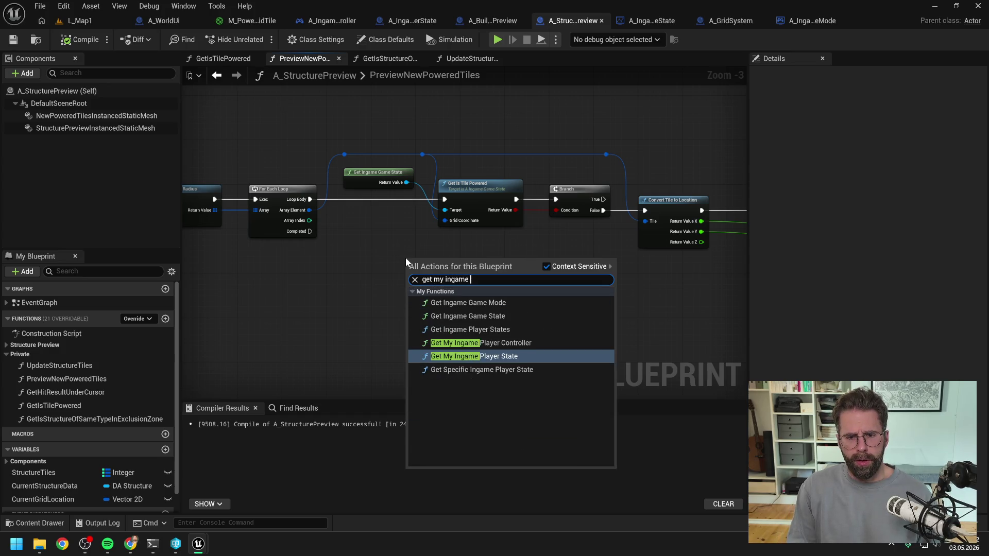
click(484, 330)
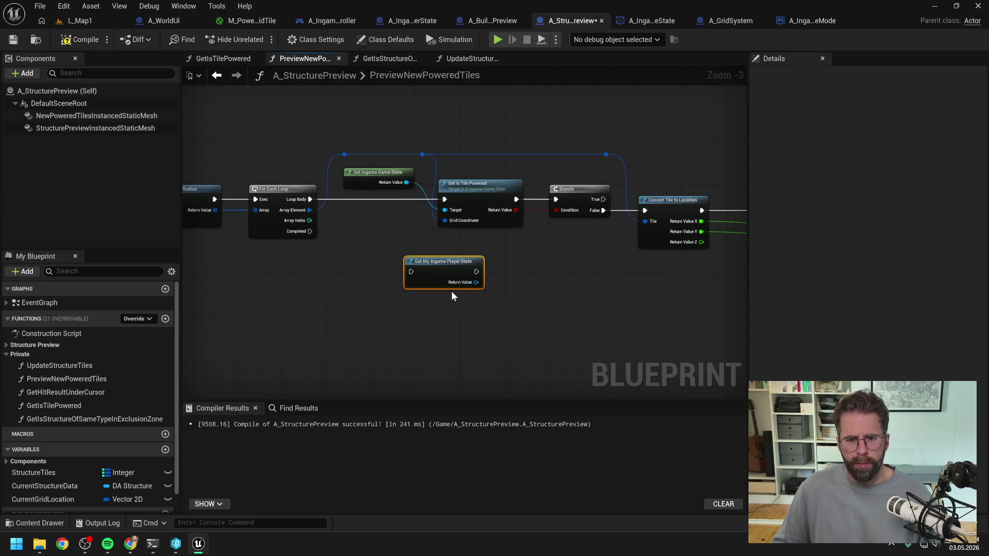
drag(471, 285, 515, 293)
text(is )
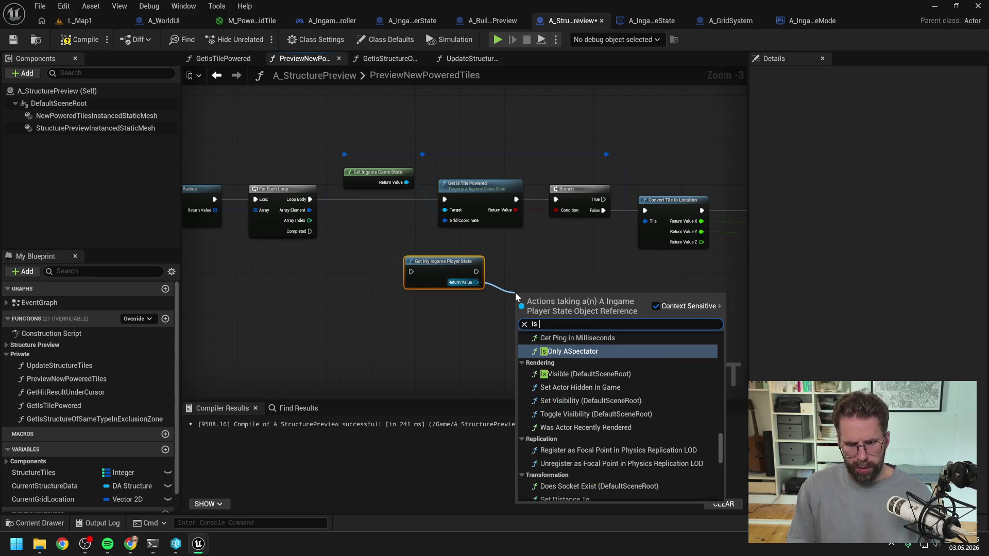
text(tile pow)
click(589, 427)
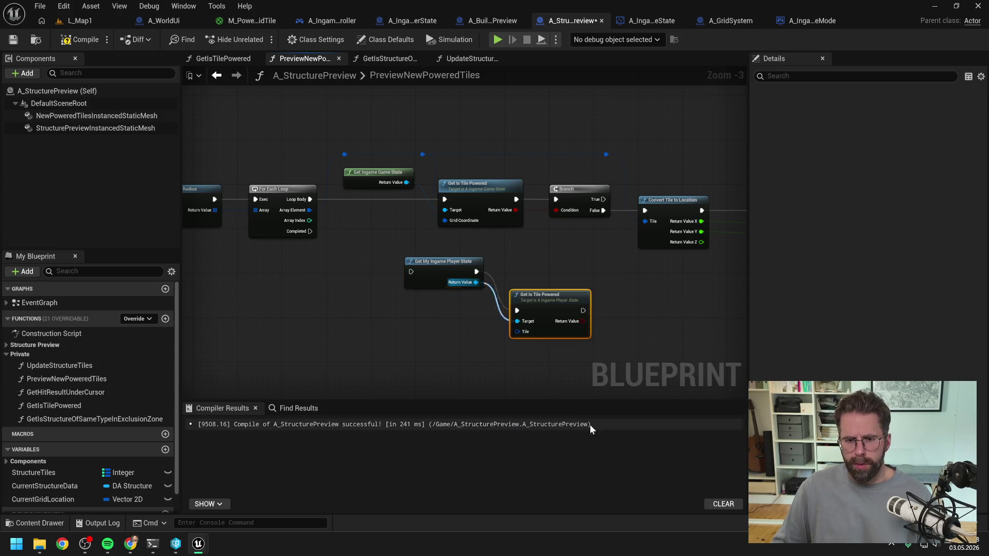
Wire the new tile check into the loop body, the Branch condition, and the loop's tile.
drag(447, 268, 443, 306)
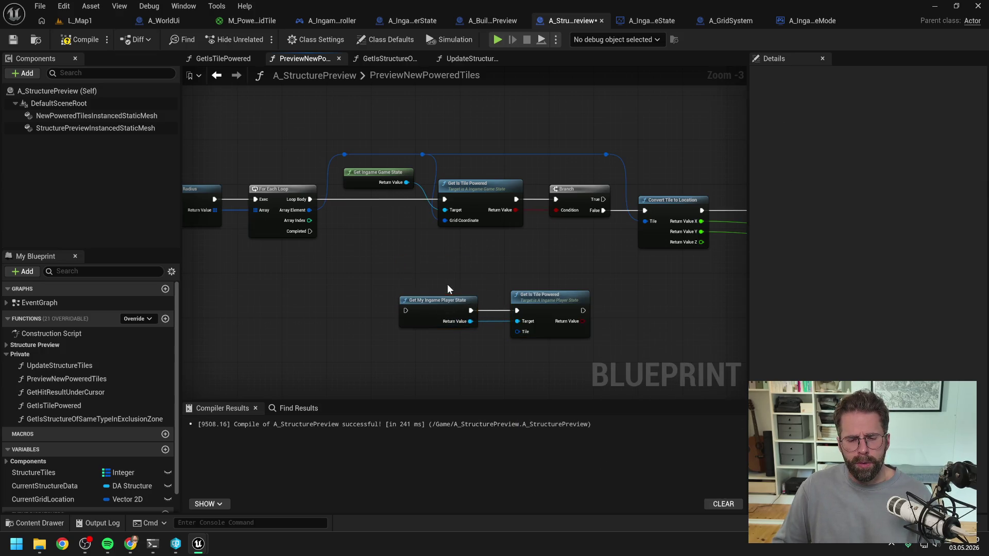
drag(310, 199, 405, 310)
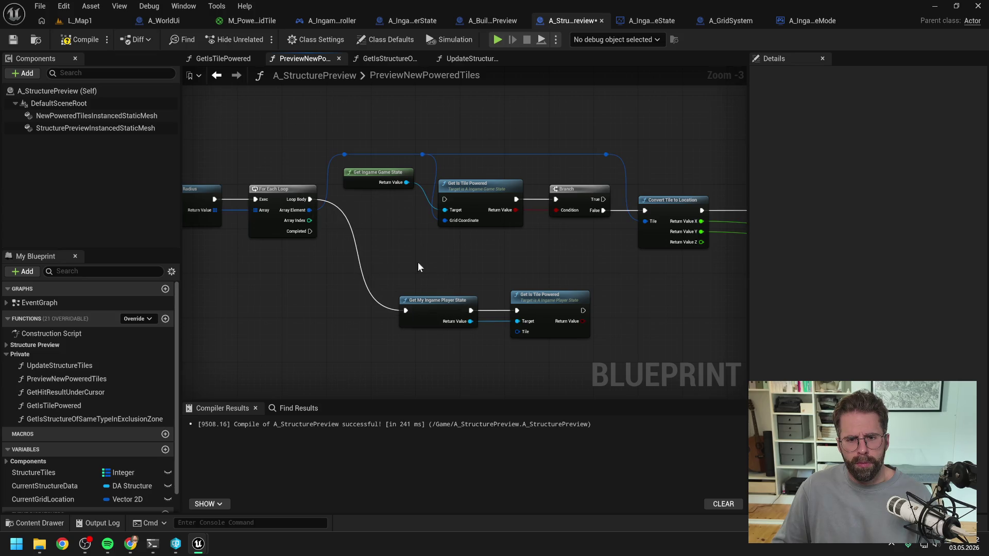
drag(585, 310, 555, 202)
drag(584, 322, 557, 211)
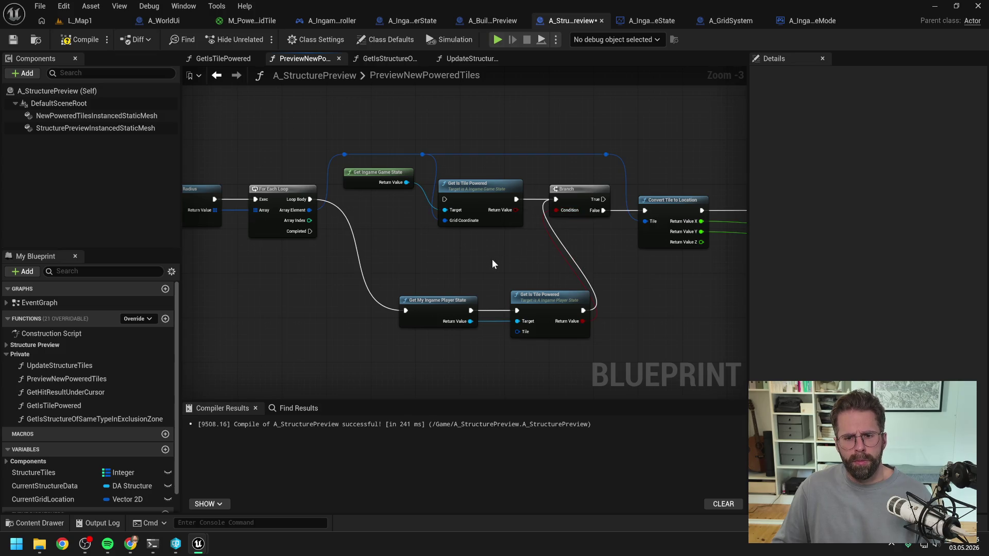
drag(423, 154, 517, 334)
Delete the old game state Get Is Tile Powered nodes.
scroll(372, 292, down, 1)
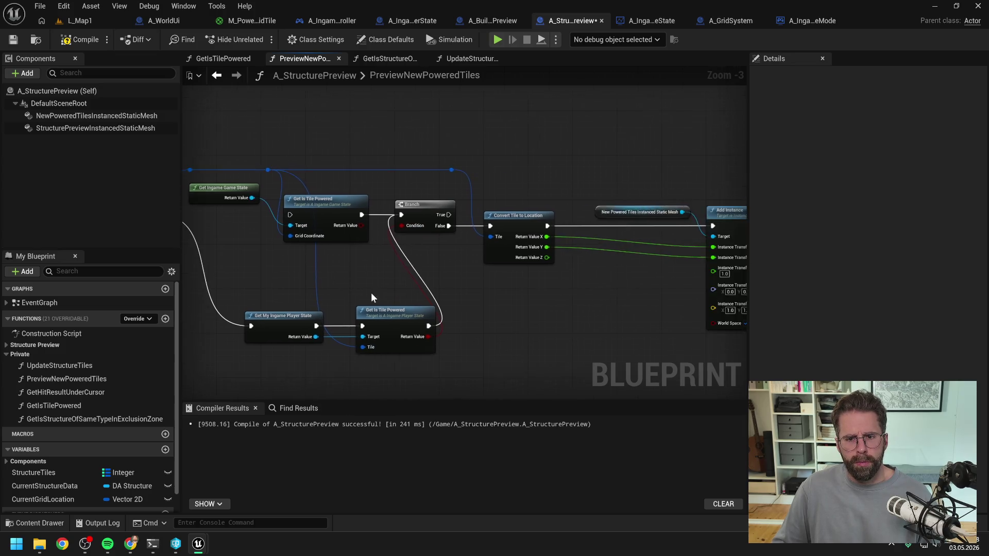
scroll(386, 234, down, 2)
scroll(386, 234, up, 2)
drag(348, 321, 283, 272)
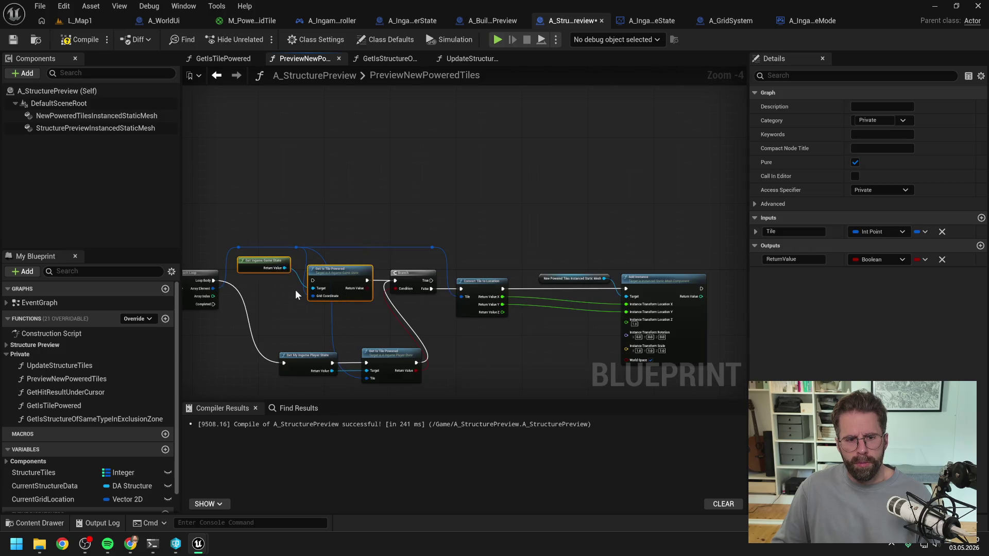
key(Delete)
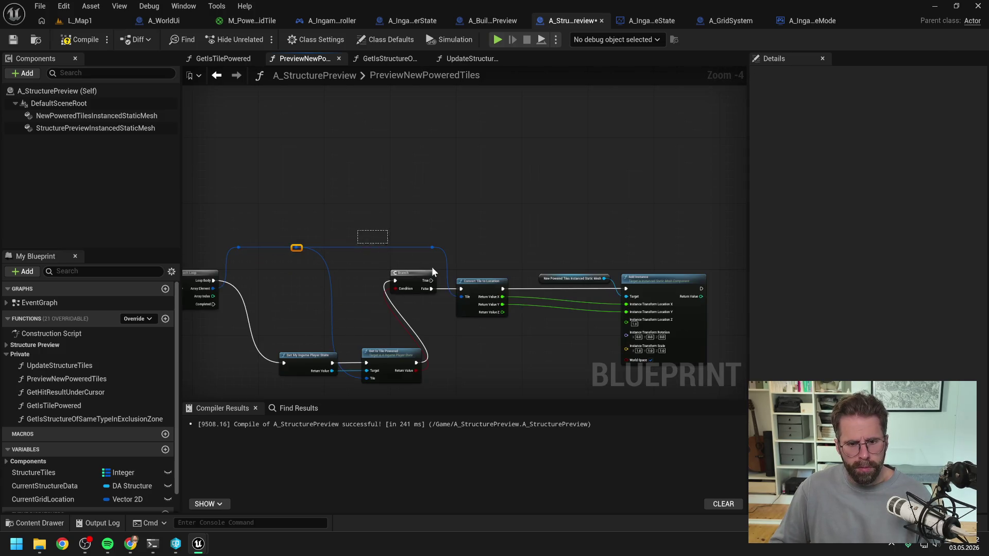
Tidy the node layout around the new tile check and compile A_StructurePreview.
drag(410, 261, 656, 310)
key(f)
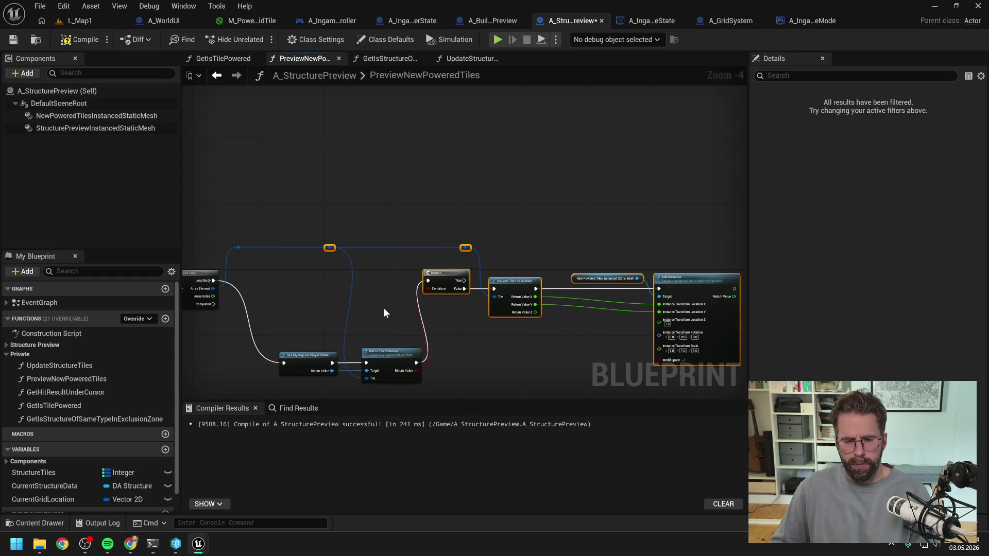
drag(309, 356, 273, 268)
drag(402, 355, 362, 277)
click(360, 249)
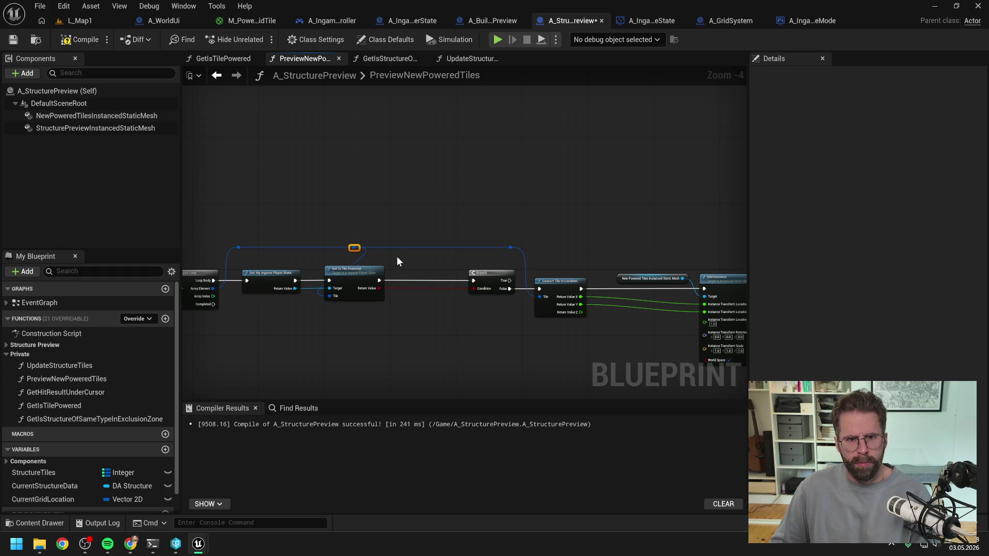
mouse_move(343, 210)
mouse_down()
mouse_move(669, 332)
mouse_move(526, 336)
mouse_up()
key(f)
click(243, 210)
click(78, 40)
Open GetIsTilePowered and follow it into A_IngameGameState's GetIsTilePowered function.
click(223, 59)
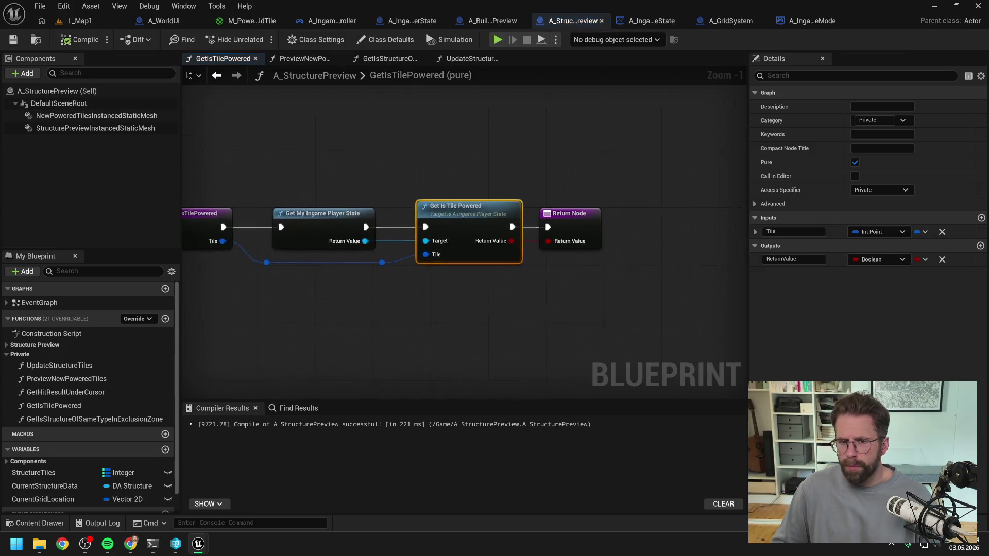
scroll(450, 304, down, 1)
click(570, 304)
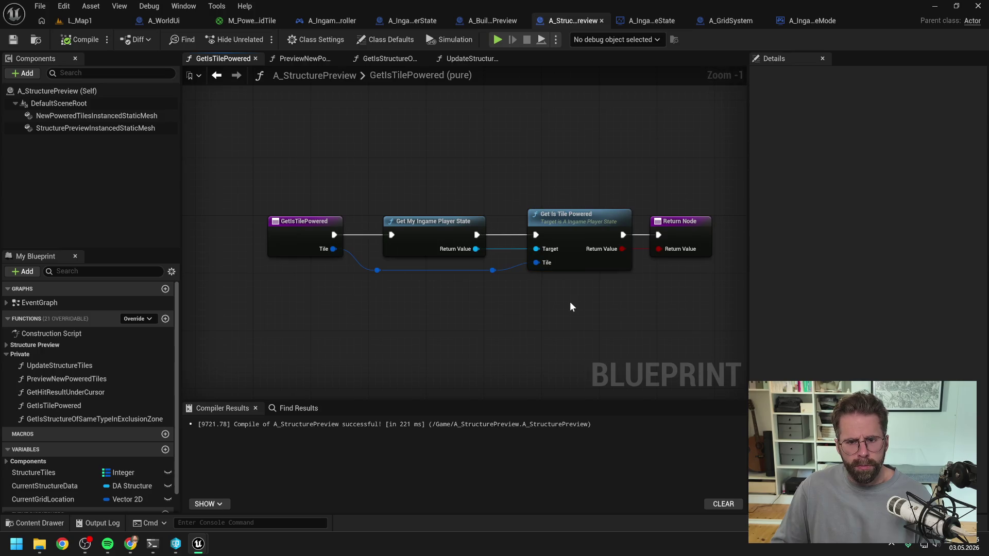
drag(570, 307, 546, 307)
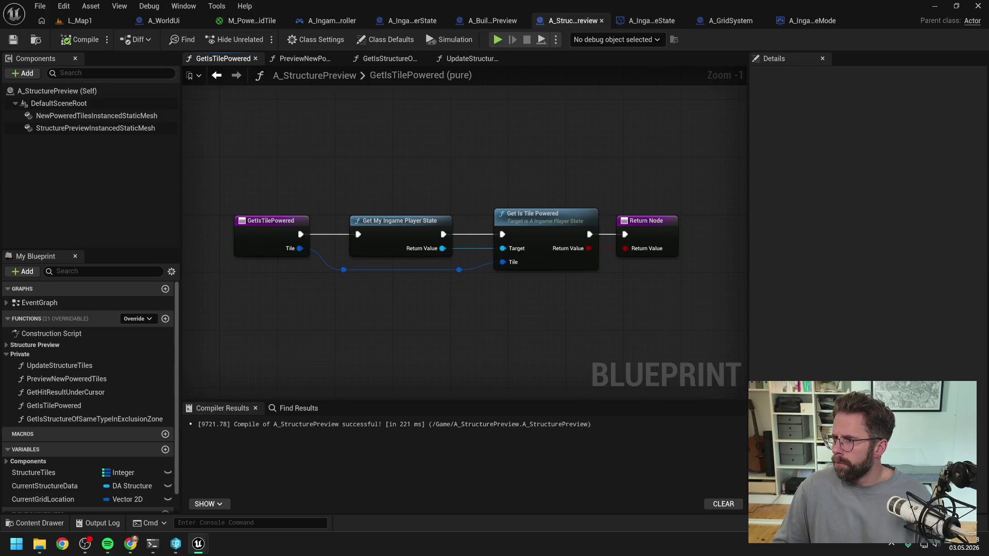
double_click(515, 255)
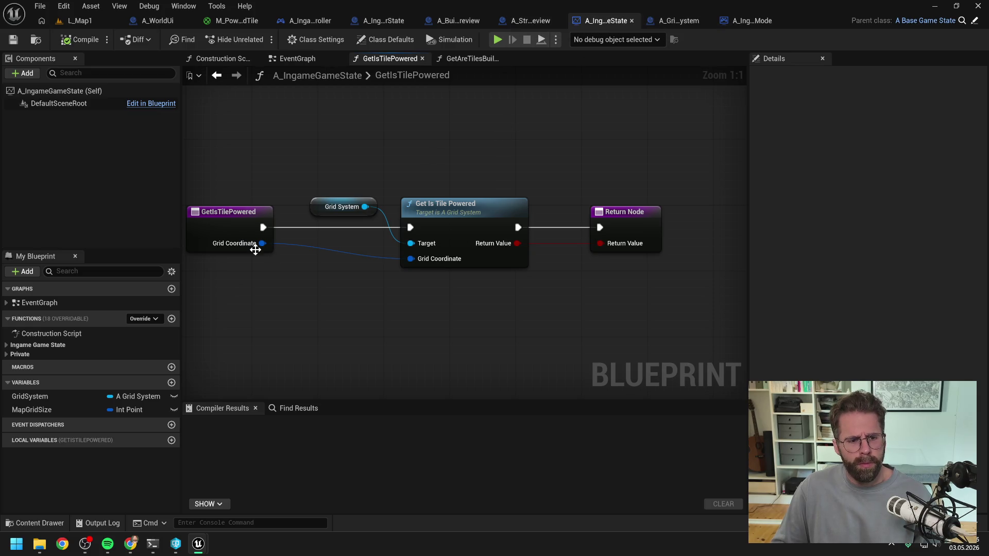
Delete GetIsTilePowered from A_IngameGameState and compile it.
click(111, 271)
text(power)
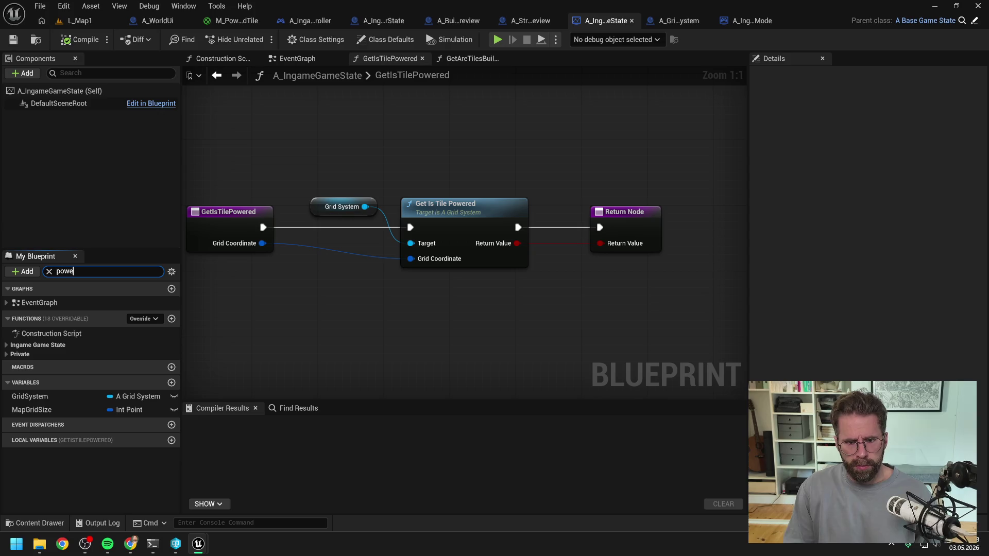
click(76, 329)
key(Delete)
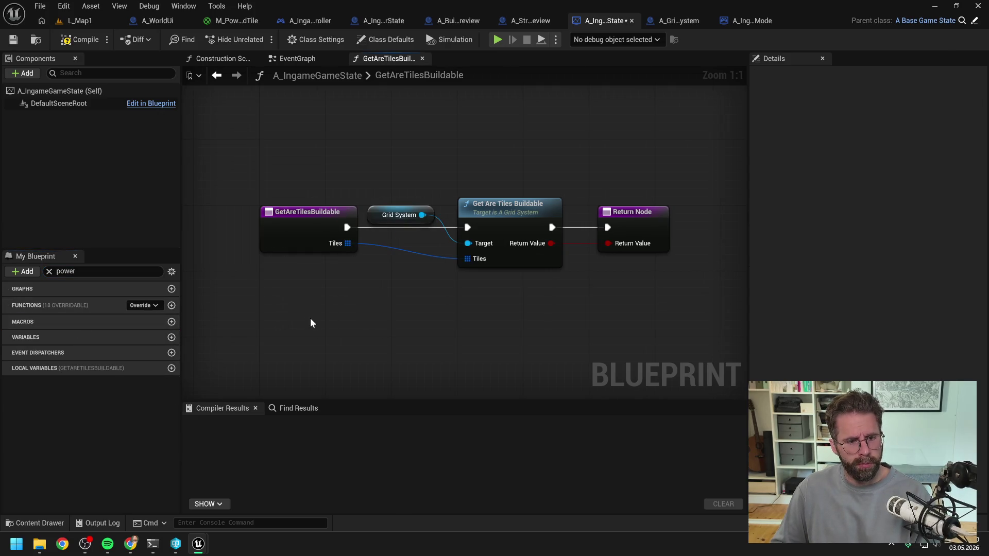
click(48, 272)
click(98, 337)
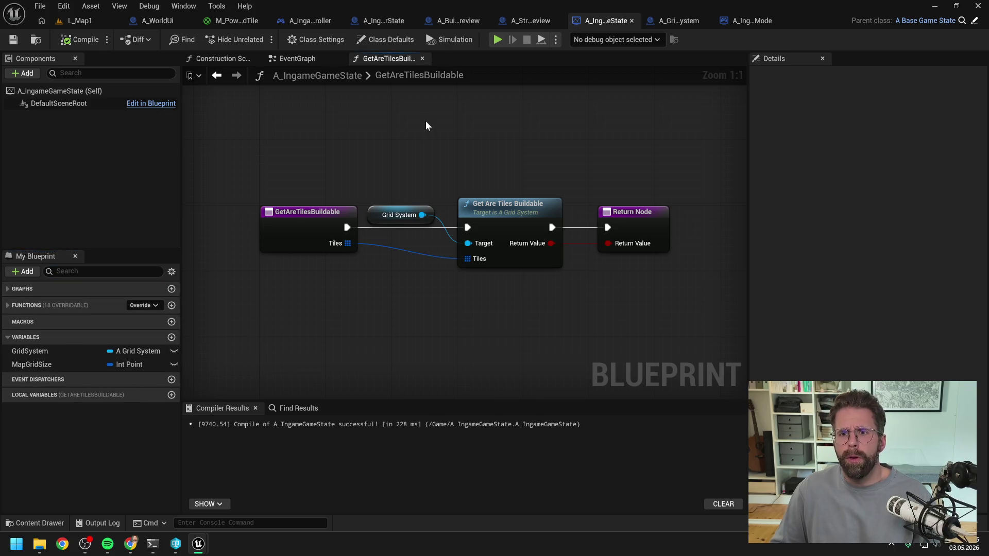
Delete A_GridSystem's GetIsTilePowered function and PoweredTiles variable, then return to L_Map1.
click(674, 20)
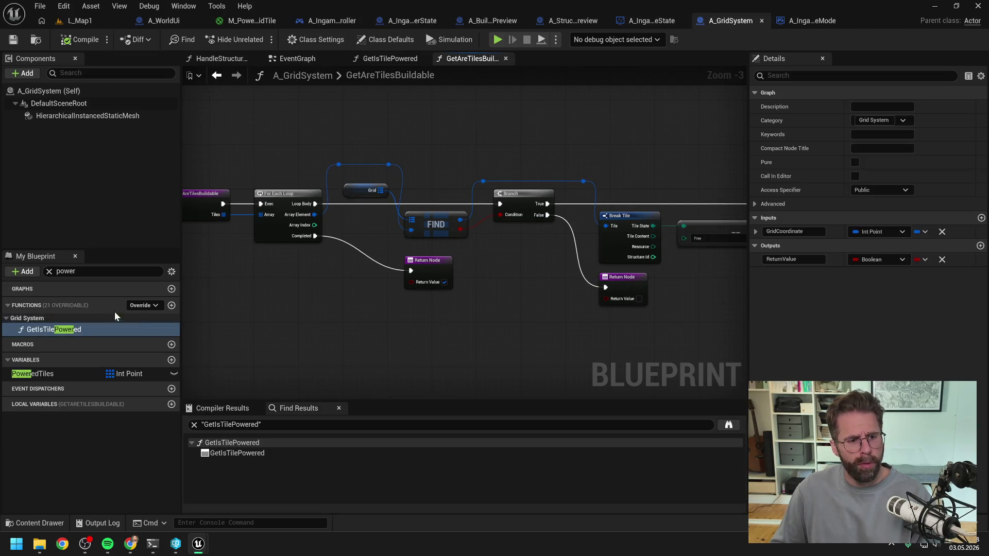
key(Delete)
click(56, 352)
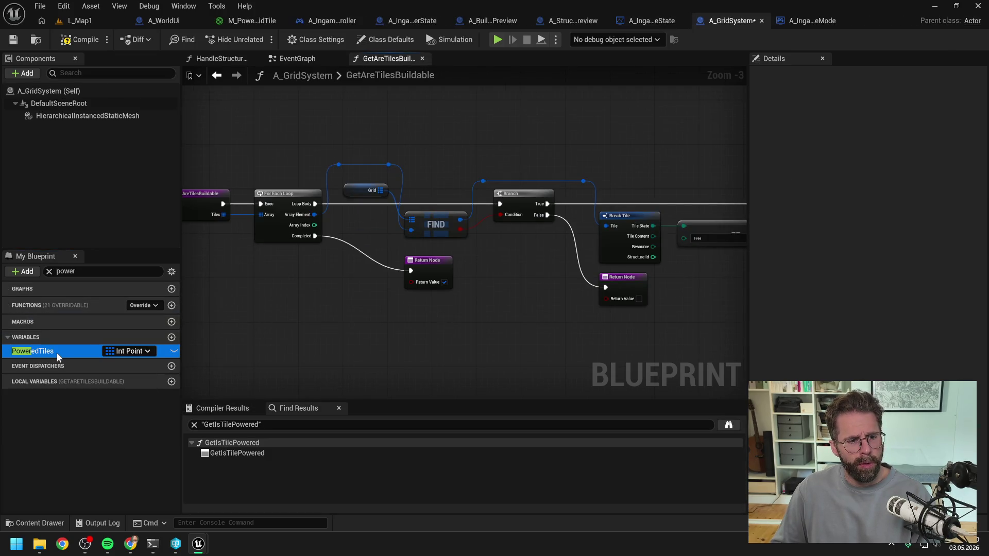
key(Delete)
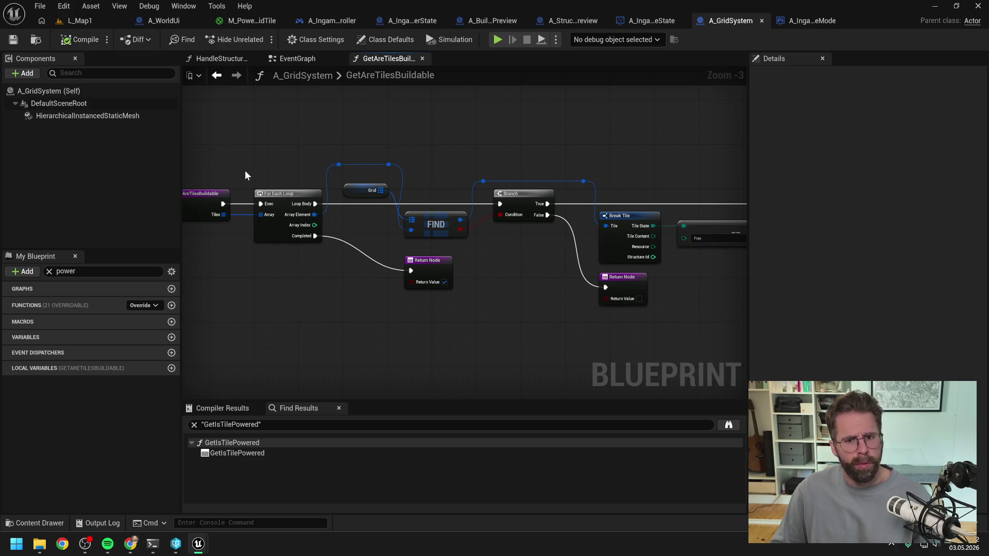
click(78, 20)
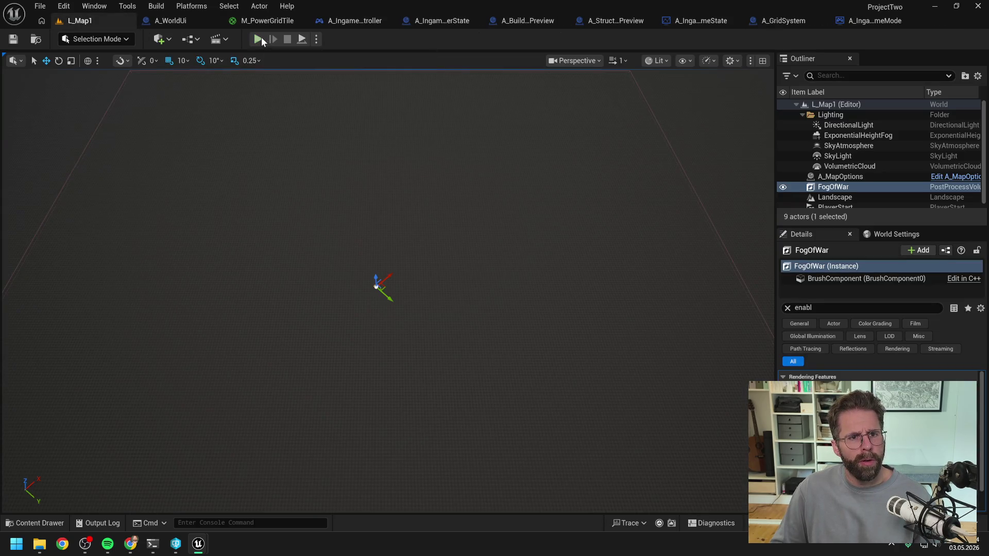
Start a play test and place three structures on powered tiles while panning along the grid.
click(261, 37)
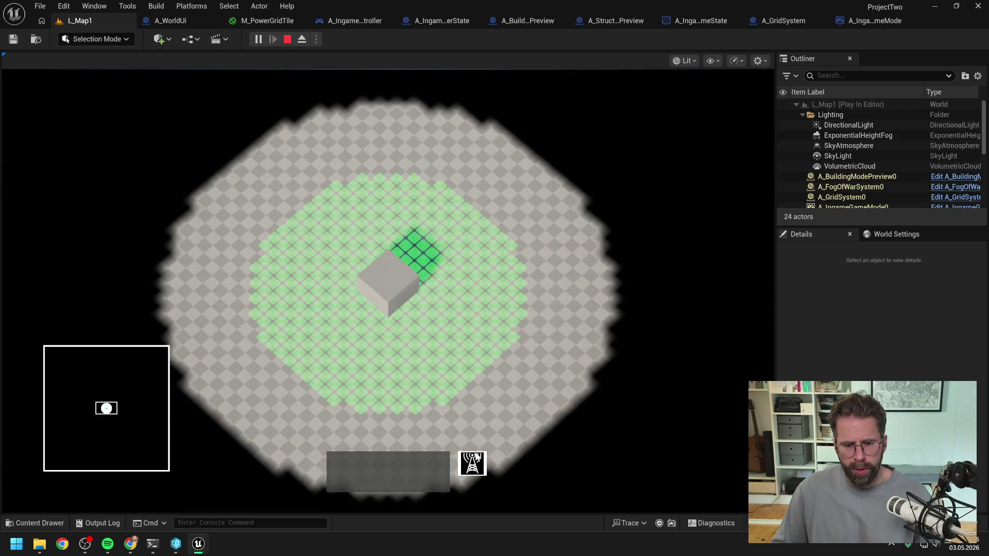
click(521, 304)
key(d)
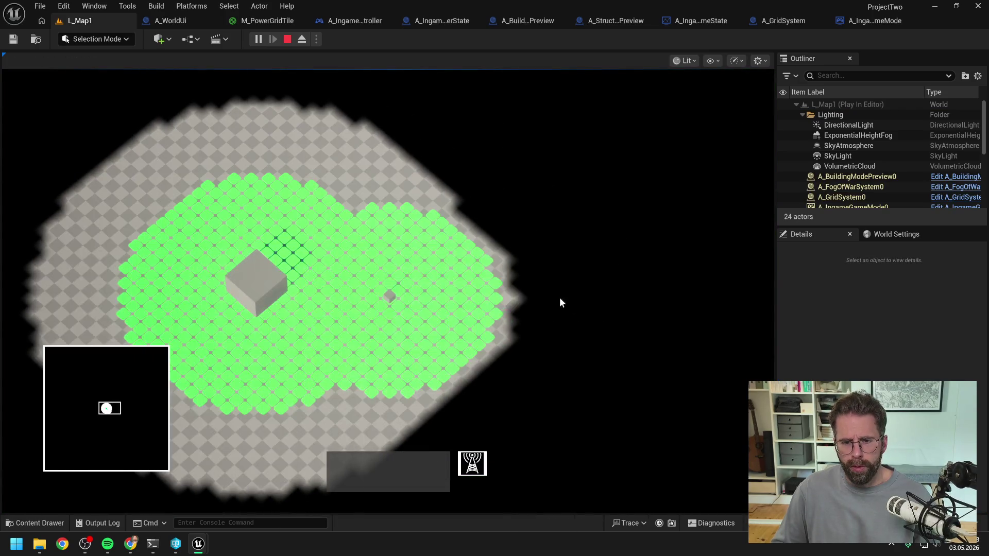
click(500, 300)
key(d)
click(443, 299)
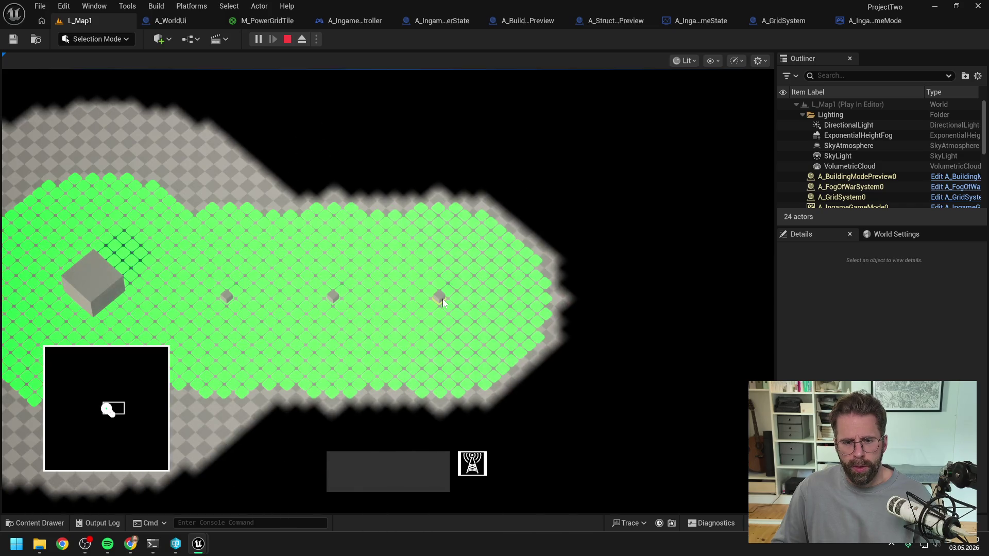
key(d)
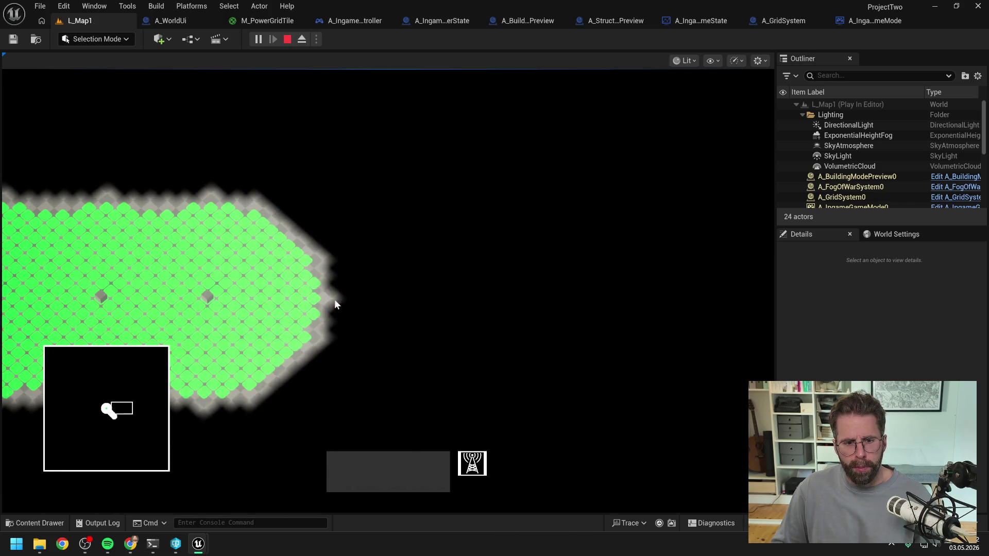
Repeatedly place and remove structures at the powered grid's edge.
right_click(314, 299)
click(293, 304)
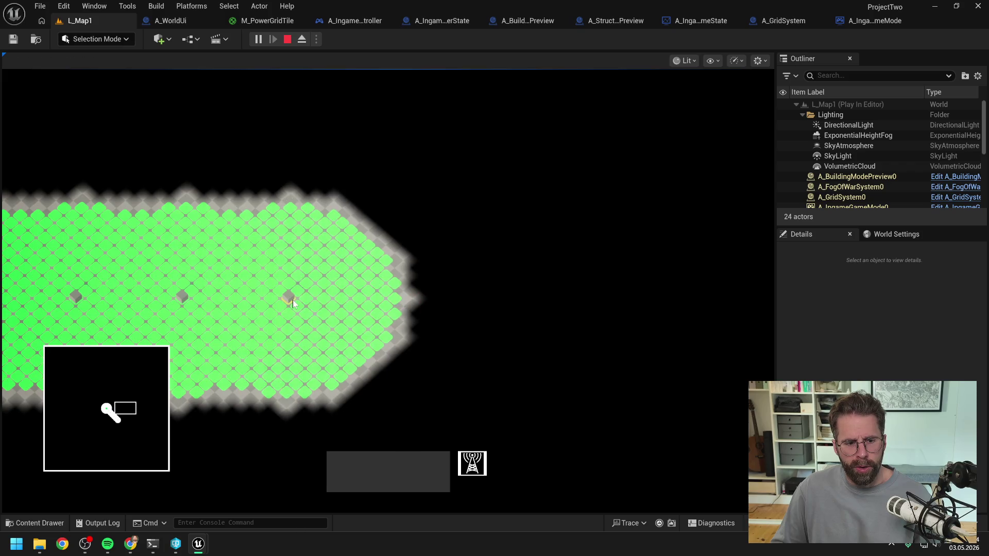
right_click(296, 301)
click(167, 299)
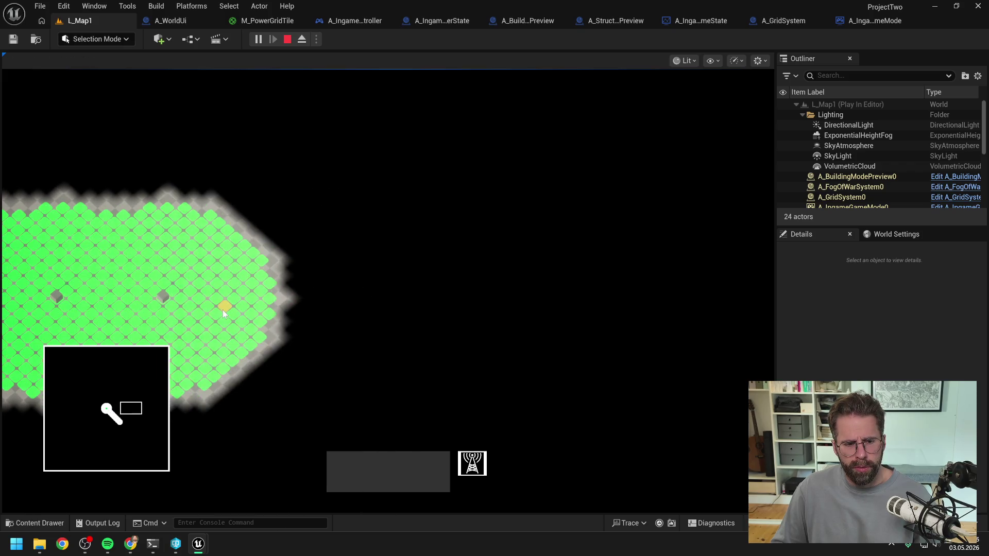
click(252, 299)
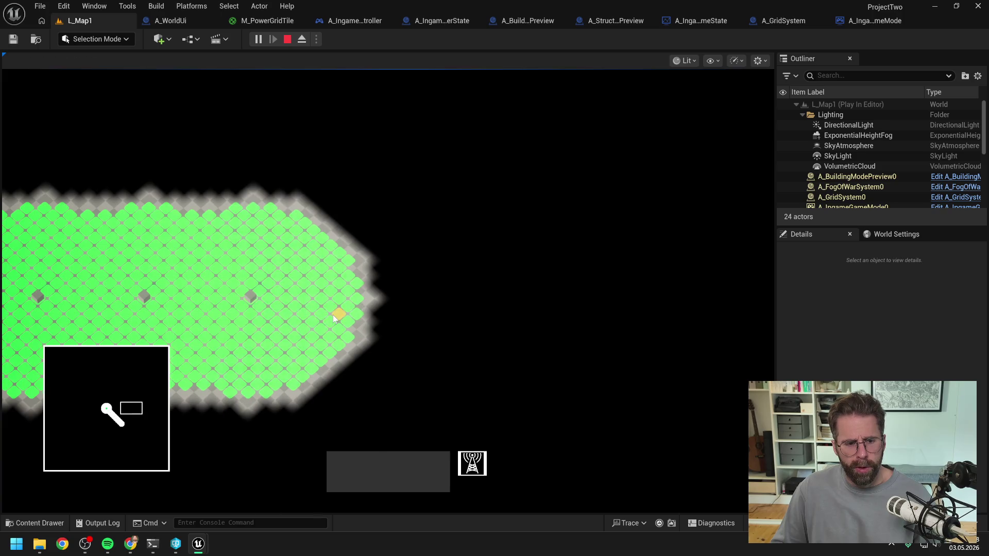
right_click(248, 303)
right_click(150, 296)
click(151, 296)
right_click(154, 299)
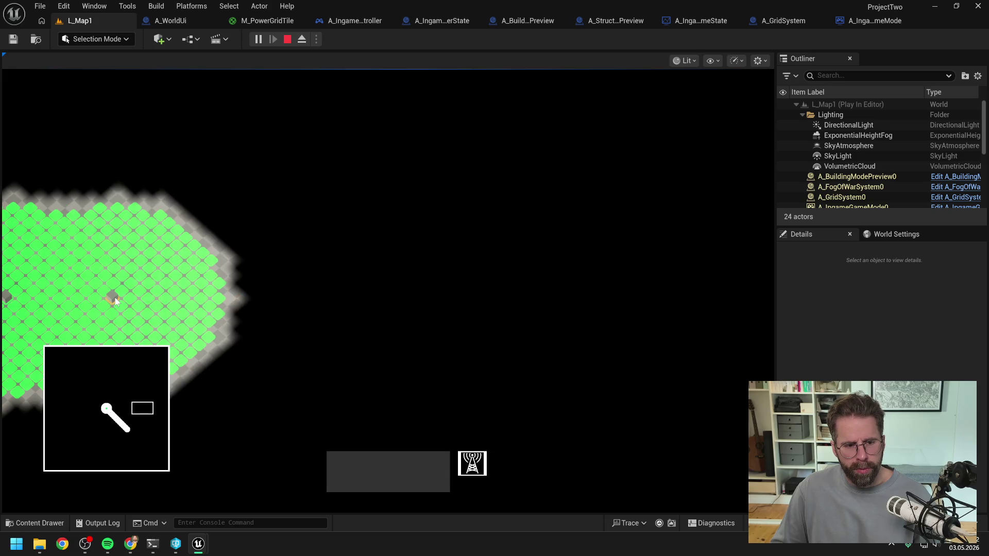
click(146, 302)
right_click(144, 300)
click(142, 299)
right_click(188, 303)
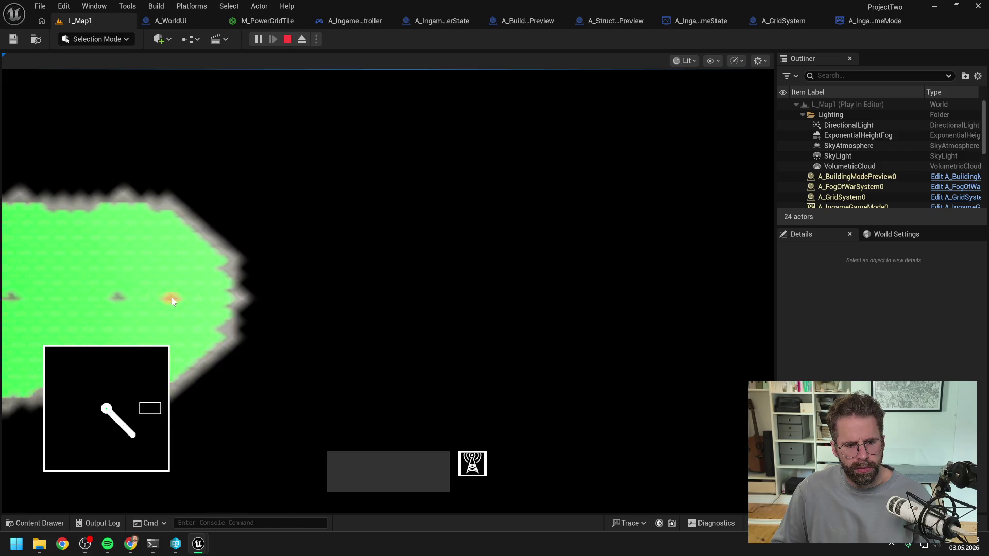
Toggle a power pylon on and off to check the powered area shrinks and regrows.
click(119, 298)
right_click(121, 300)
click(145, 296)
right_click(157, 293)
click(137, 286)
right_click(144, 285)
click(131, 288)
right_click(130, 287)
click(130, 287)
right_click(129, 287)
click(108, 282)
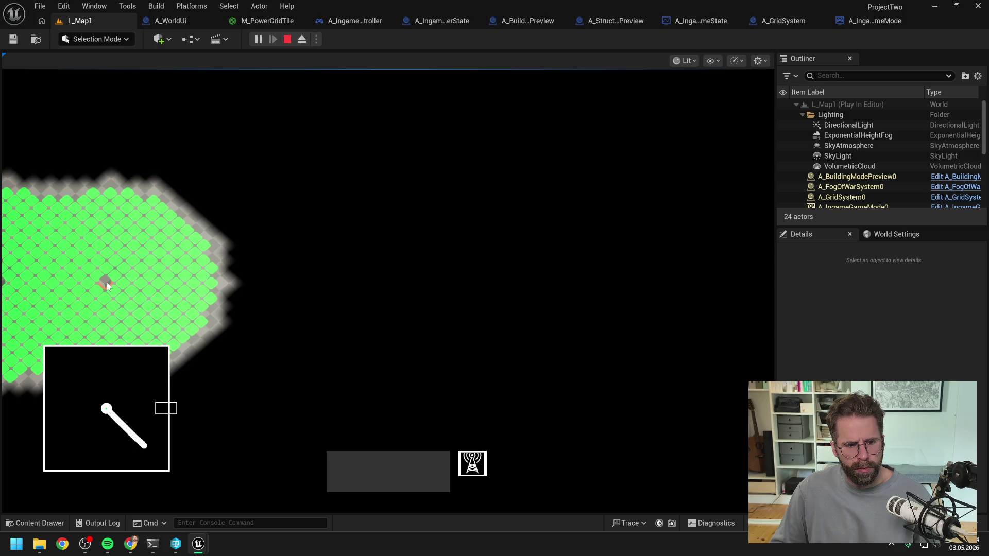
right_click(107, 282)
click(136, 286)
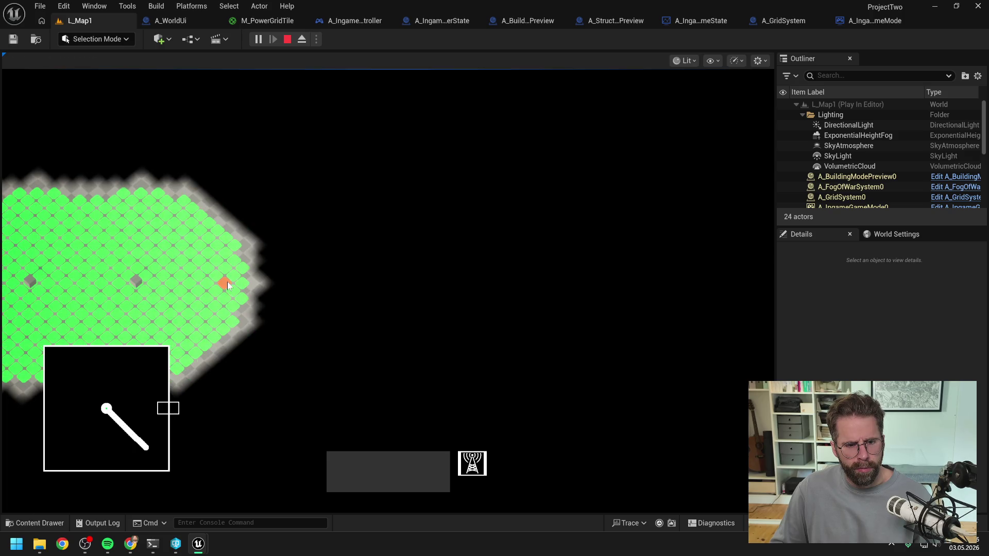
Place pylons extending power rightward and downward across the map, then end the play session.
click(242, 282)
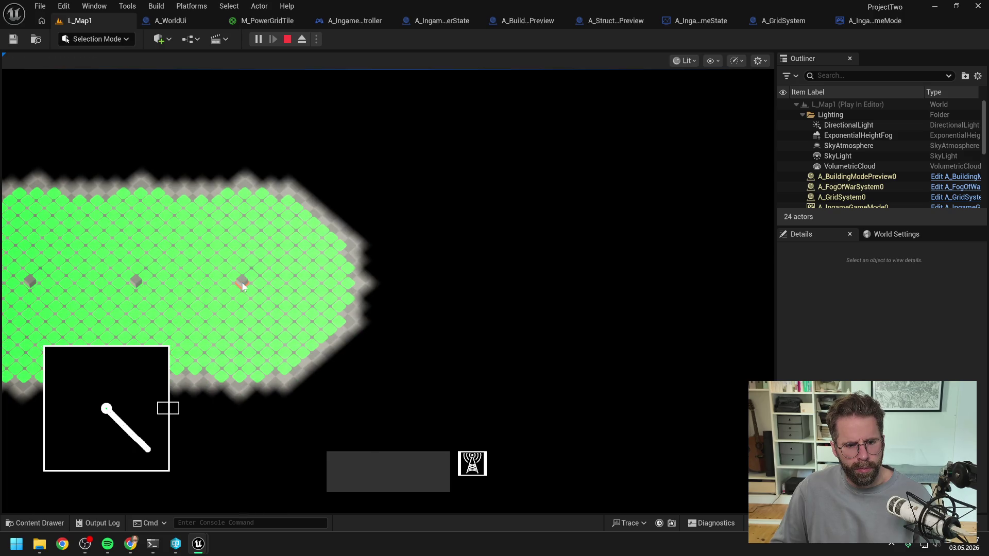
click(351, 285)
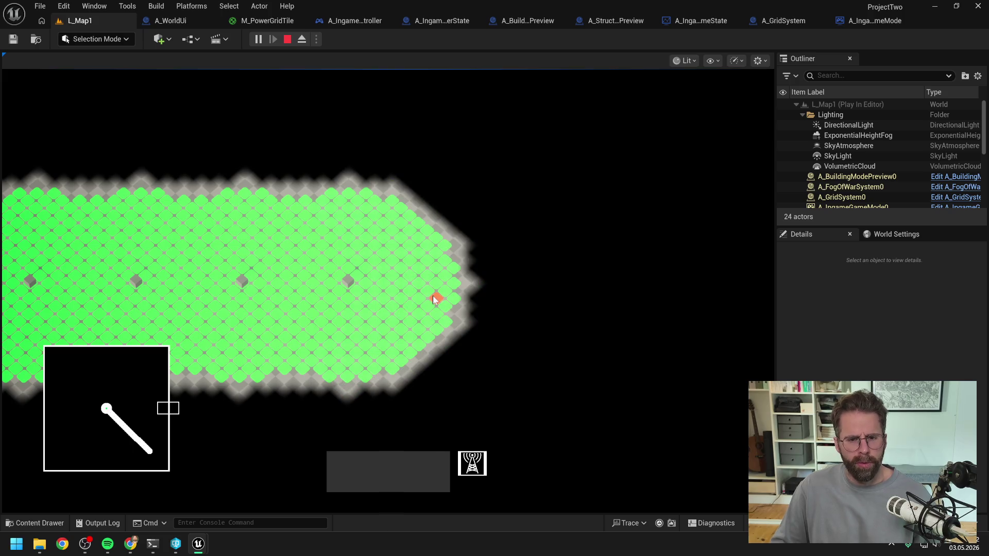
click(375, 339)
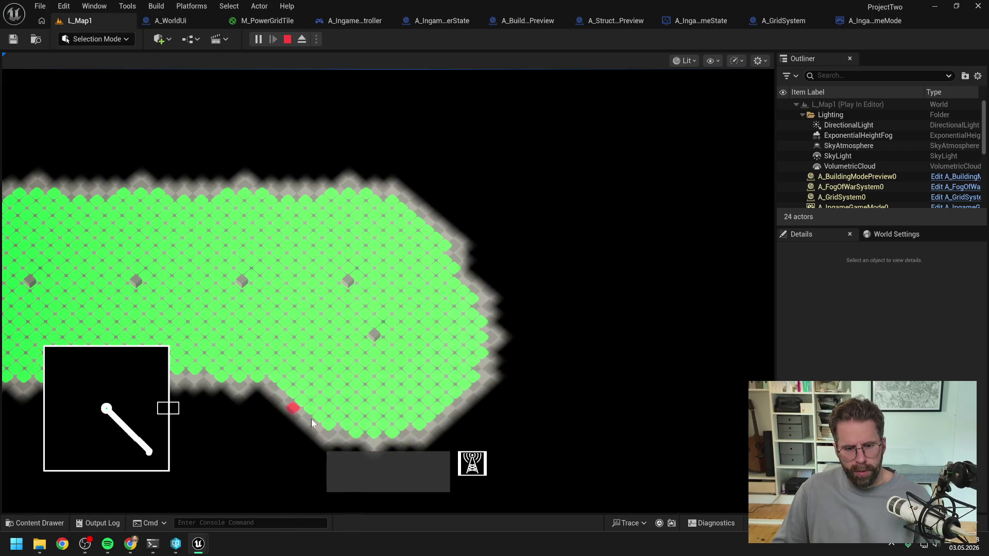
click(379, 399)
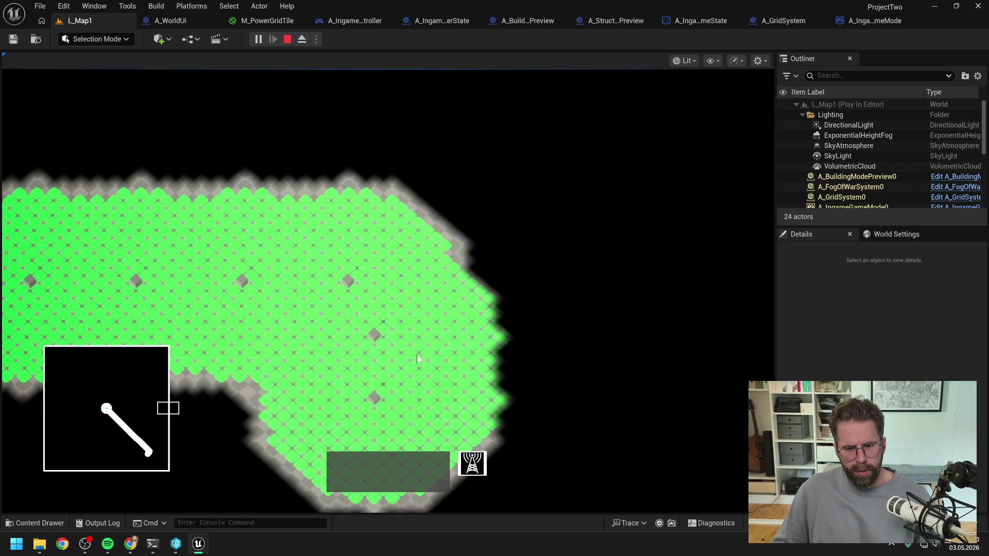
scroll(416, 355, down, 2)
key(s)
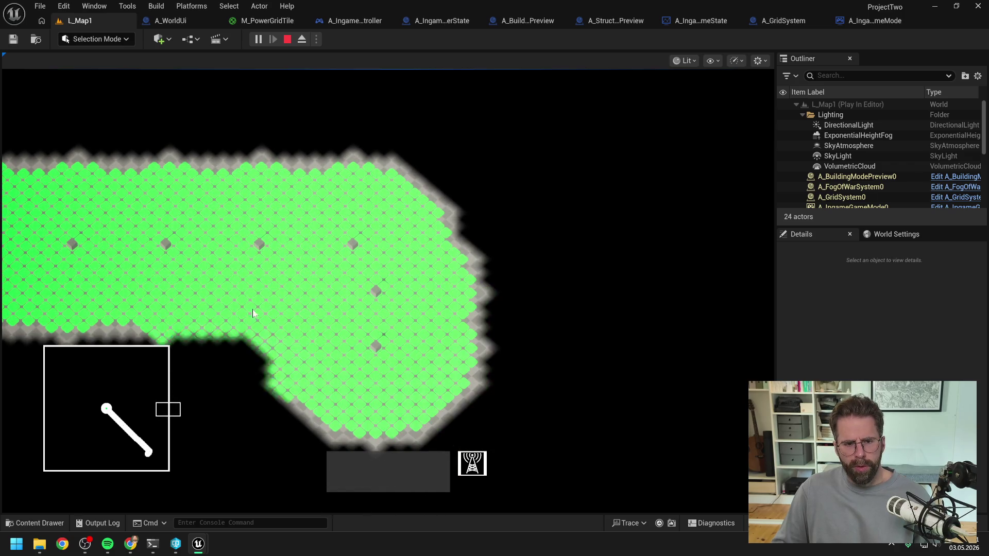
click(252, 327)
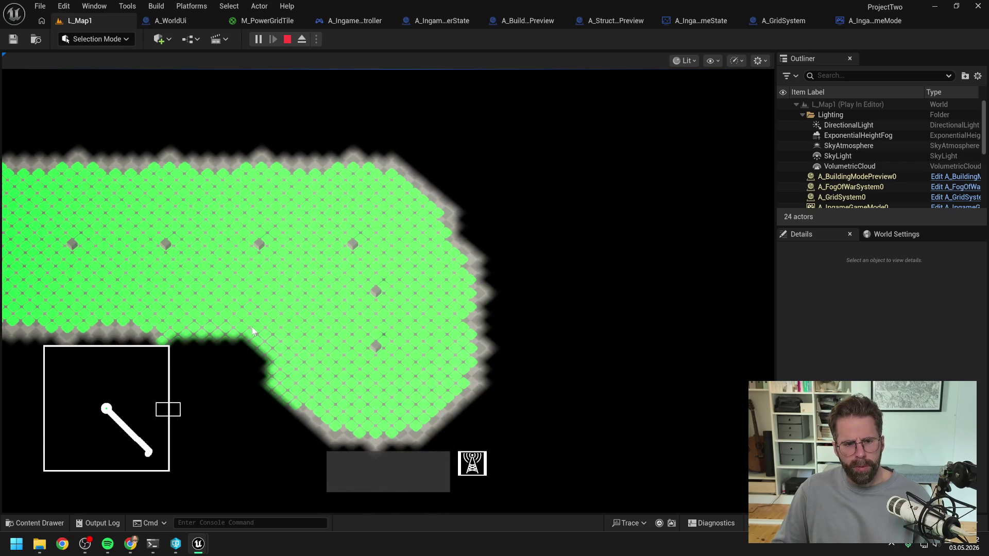
key(a)
scroll(293, 299, down, 1)
key(a)
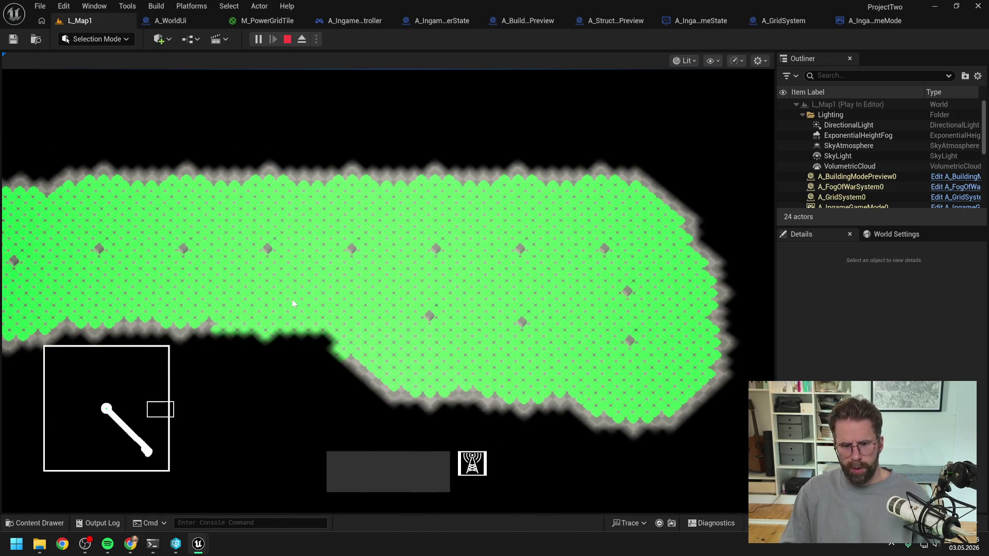
key(Escape)
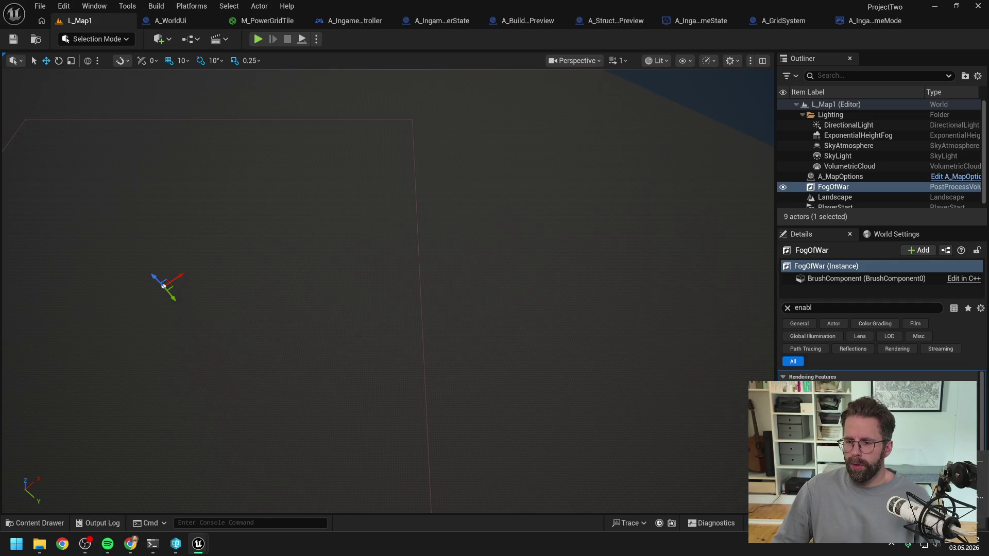
Submit the default changelist described 'Debugging and refining new PowerGridTexture' and close the changes window.
click(850, 473)
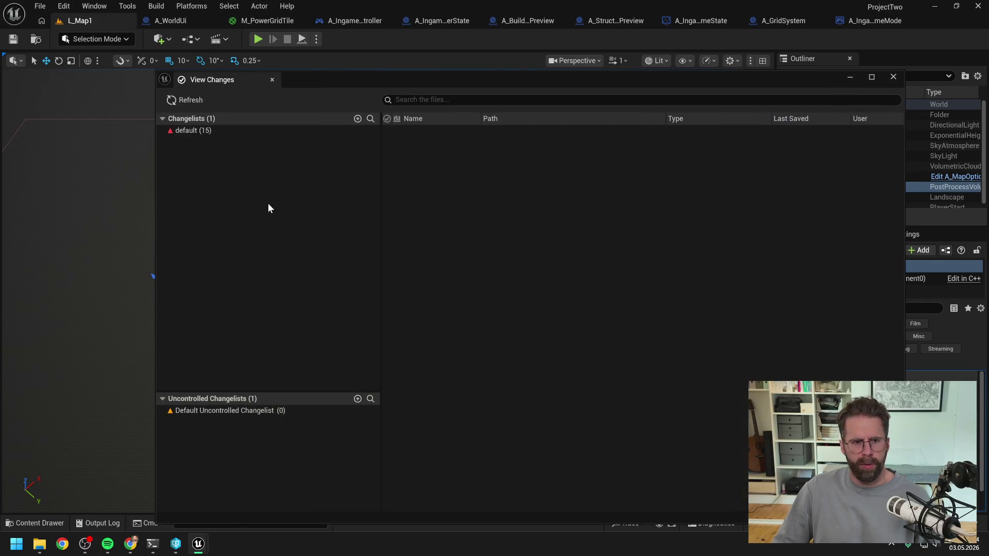
click(222, 129)
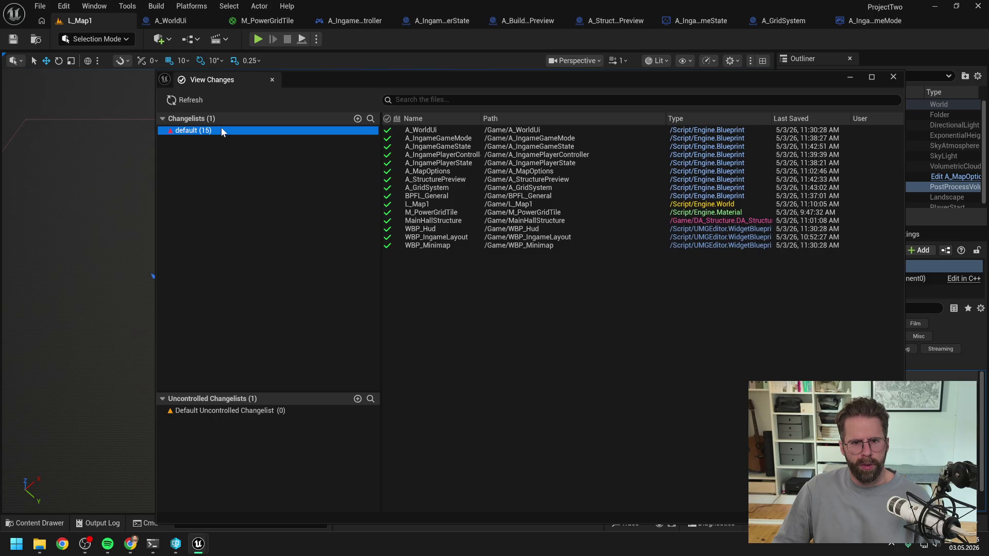
right_click(225, 130)
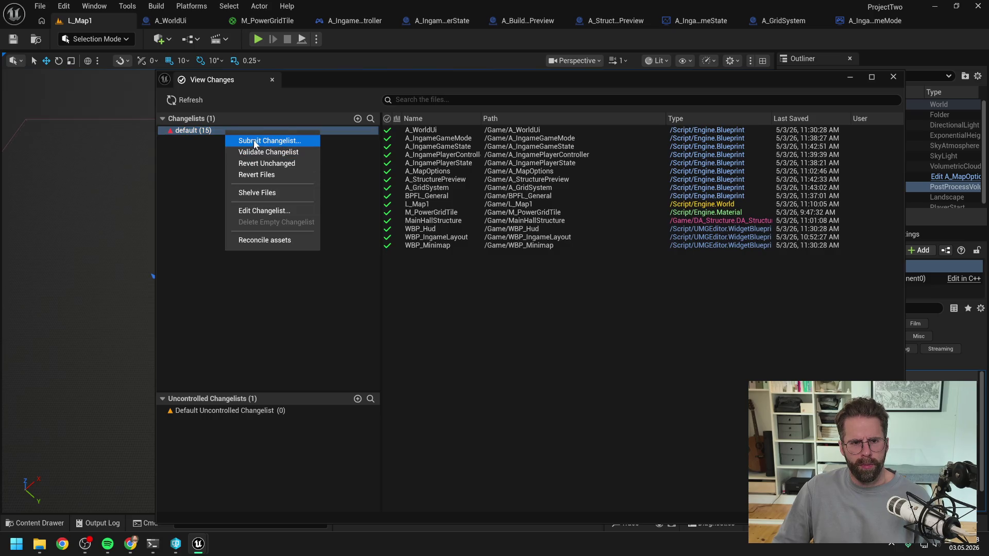
click(256, 141)
text(Debug)
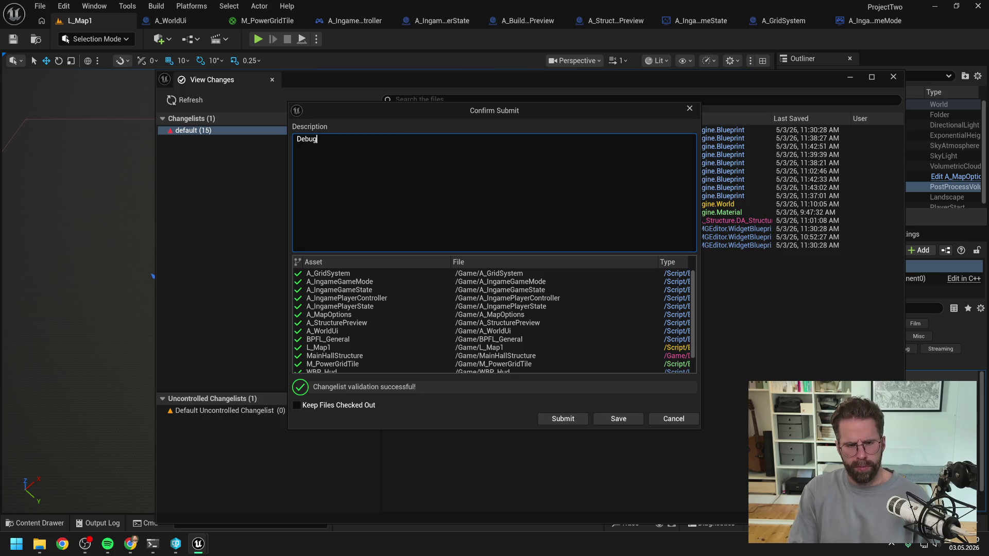
text(ging and refining new )
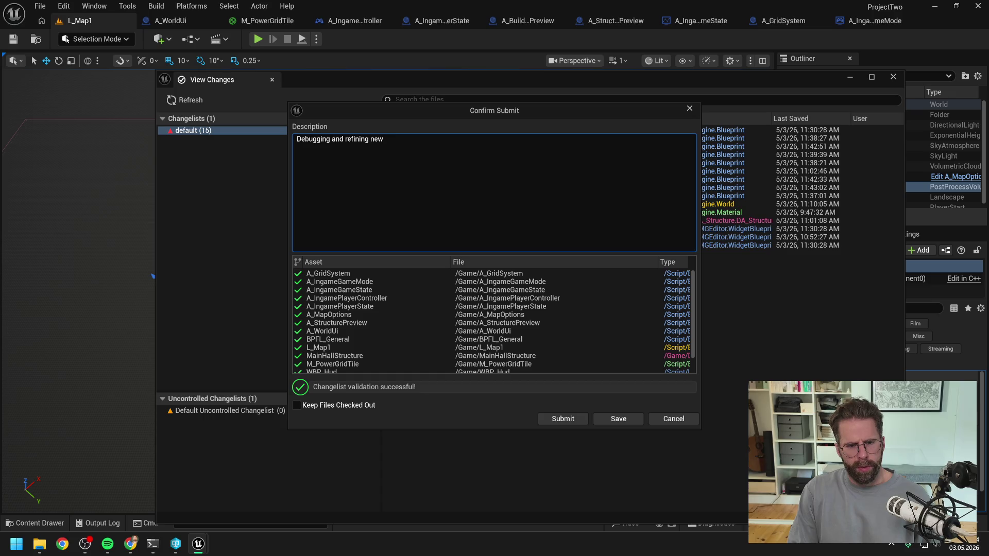
text(PowerGirdT)
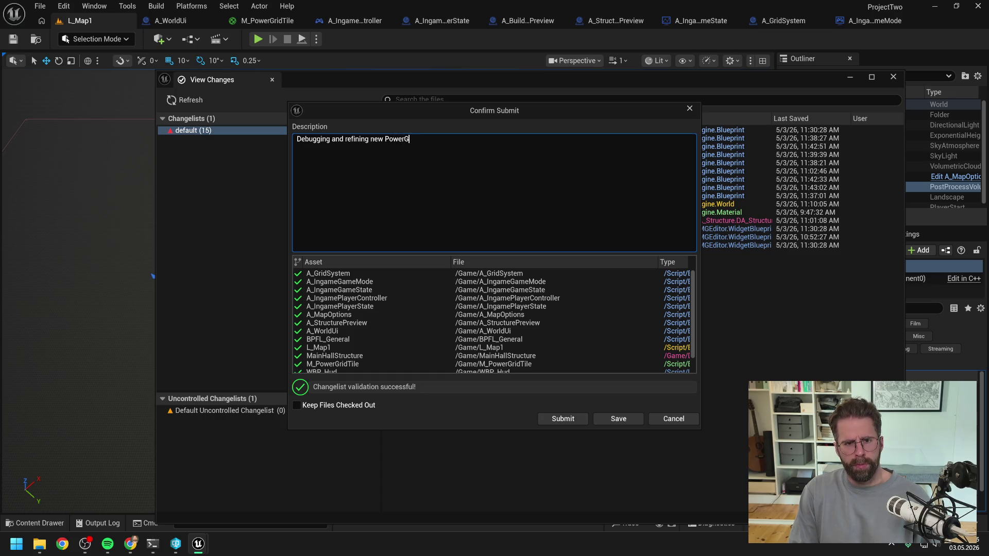
key(BackSpace)
key(BackSpace)
key(BackSpace)
text(GridTexture)
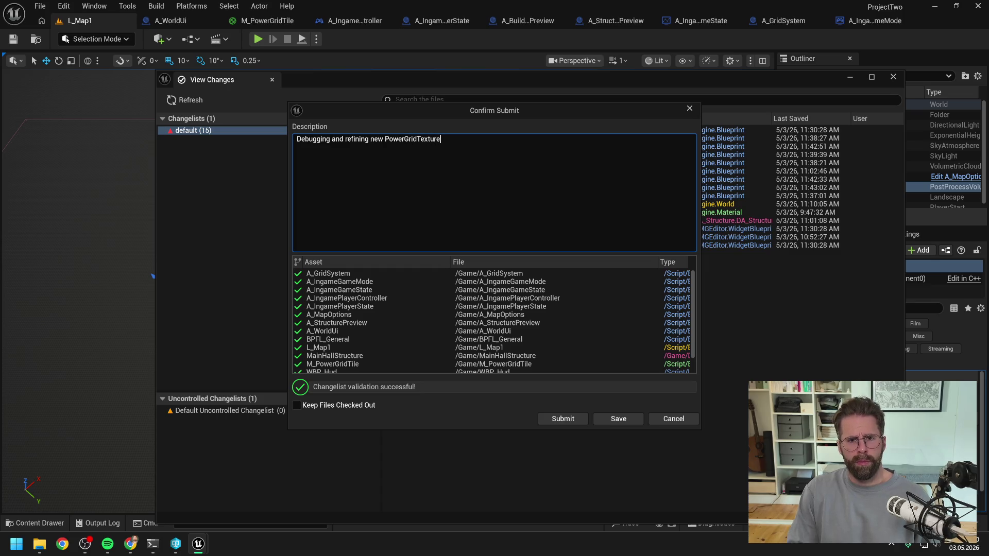
click(568, 420)
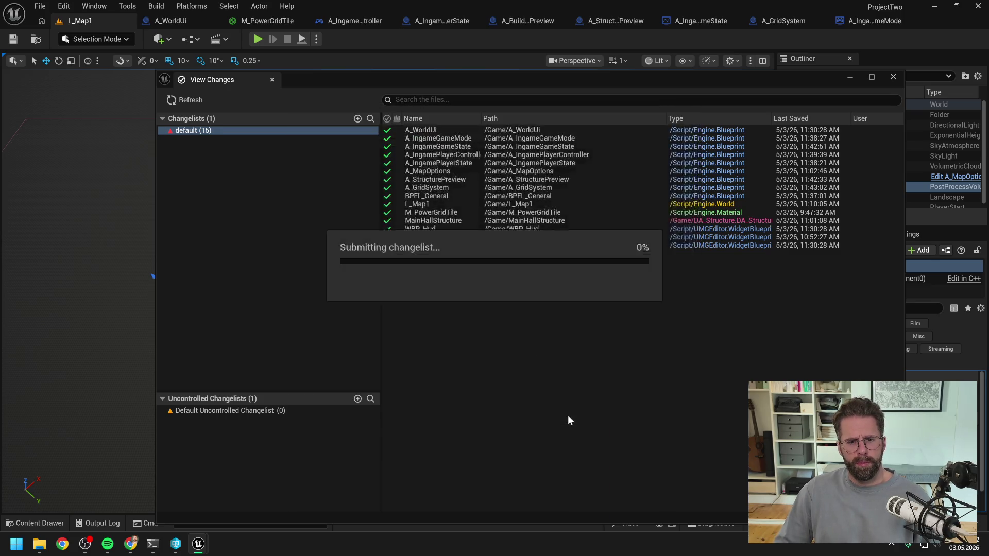
click(894, 78)
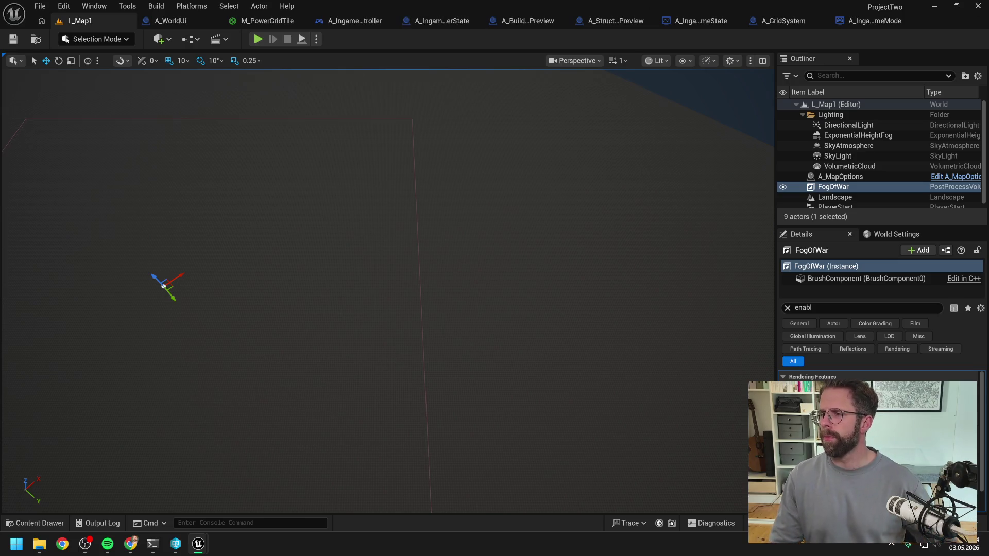
Switch to the web browser, then come back to A_IngamePlayerController's EventGraph.
key(alt+Tab)
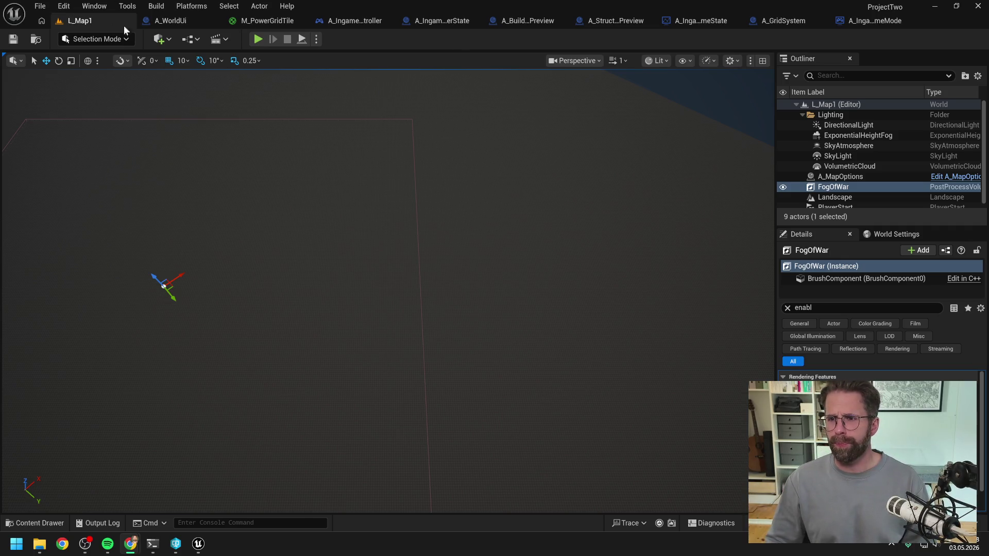
click(342, 23)
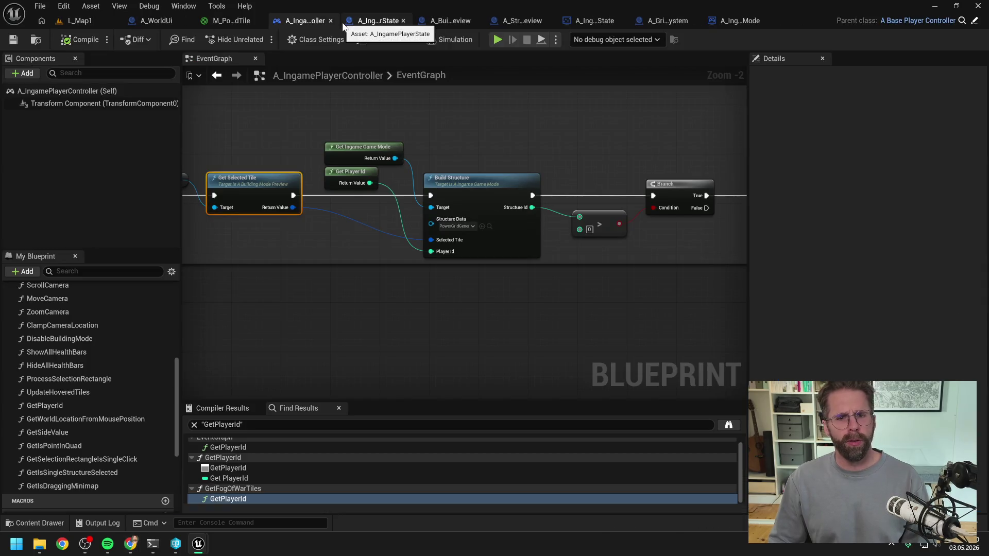
Look through the A_BuildingModePreview, player controller and A_IngameGameState tabs, ending on A_WorldUi.
scroll(493, 118, down, 3)
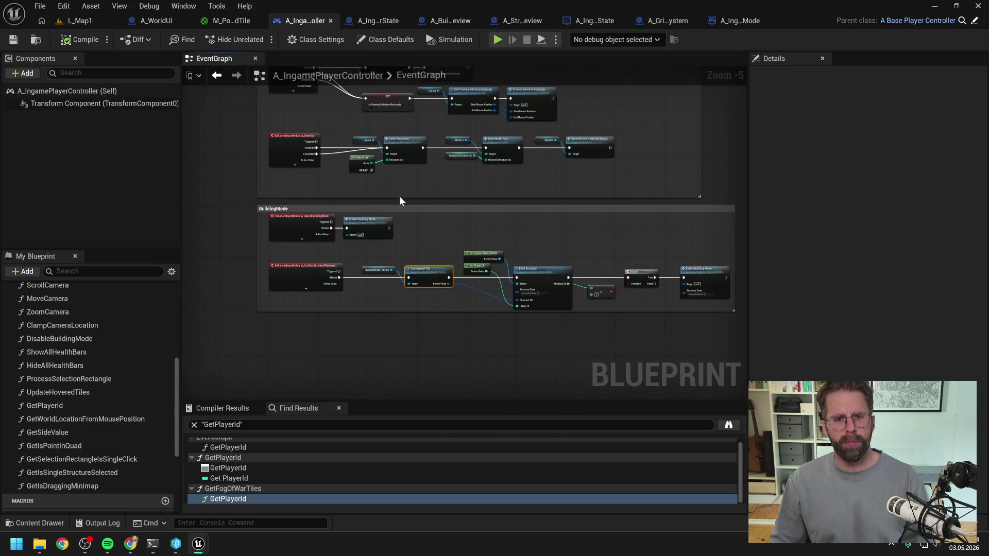
click(447, 21)
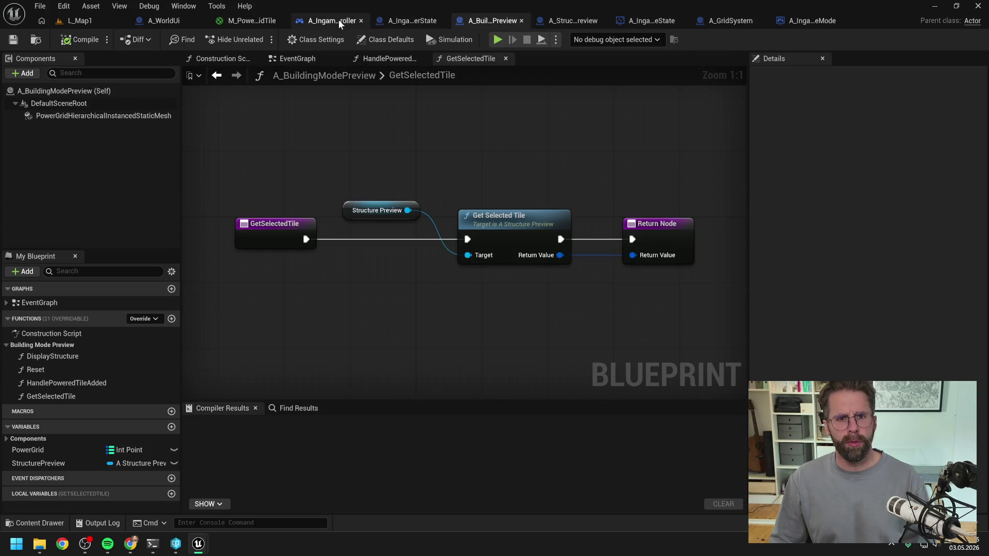
click(335, 21)
click(584, 20)
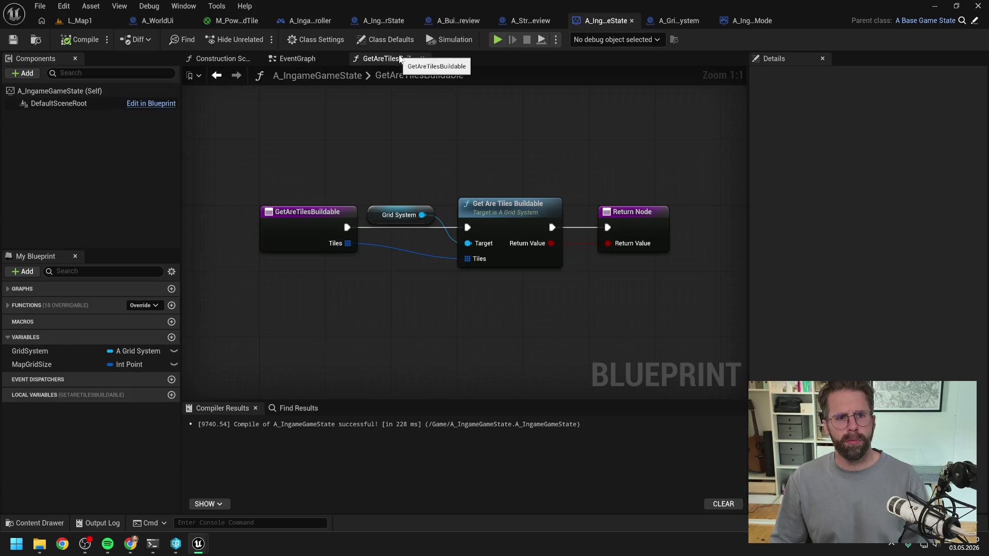
click(173, 21)
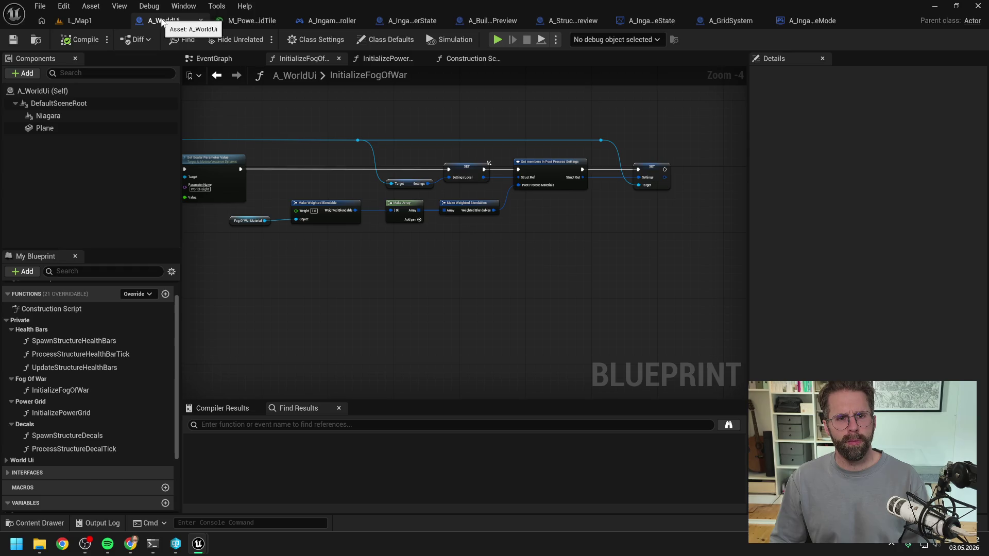
Close all graphs including InitializeFogOfWar, then all assets except A_WorldUi and L_Map1.
right_click(300, 58)
click(304, 125)
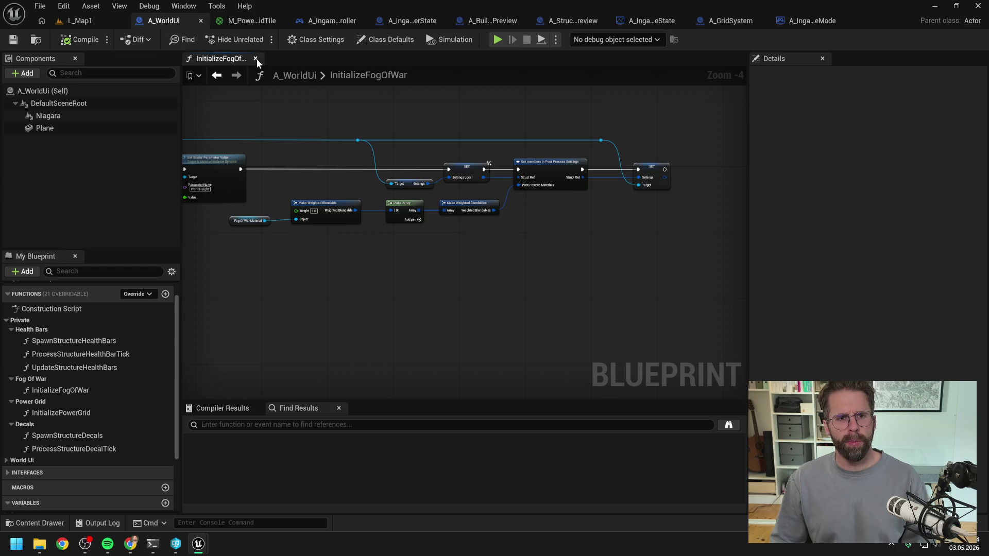
click(255, 56)
right_click(181, 21)
click(215, 88)
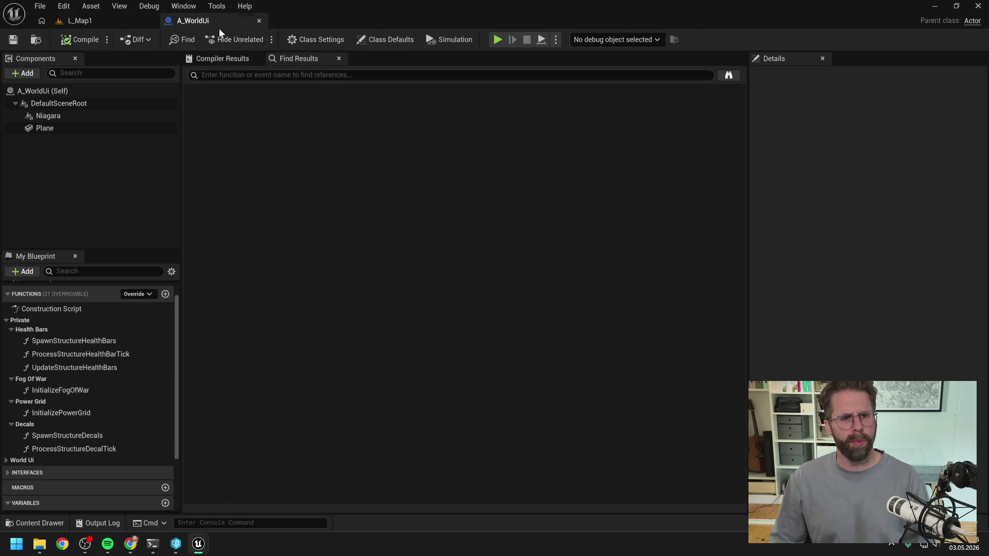